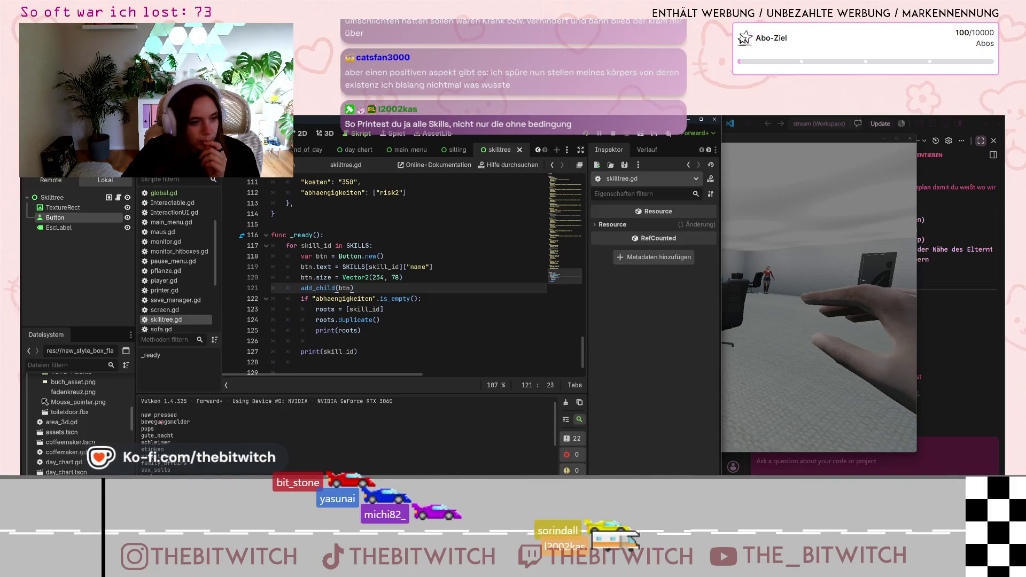
Review the roots assignment and the end of _ready around line 127 in skilltree.gd.
scroll(161, 422, down, 3)
scroll(162, 424, up, 5)
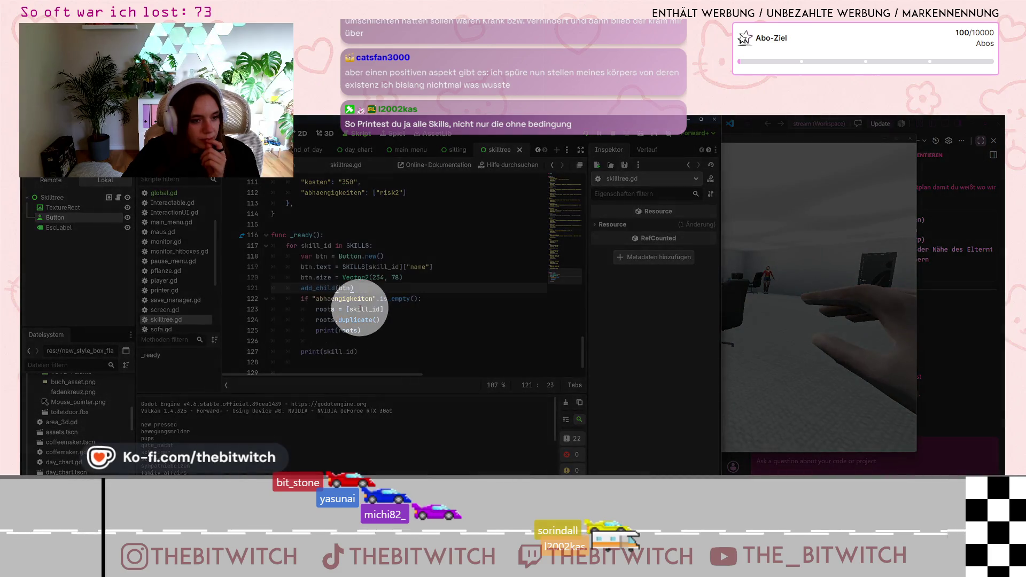
click(361, 309)
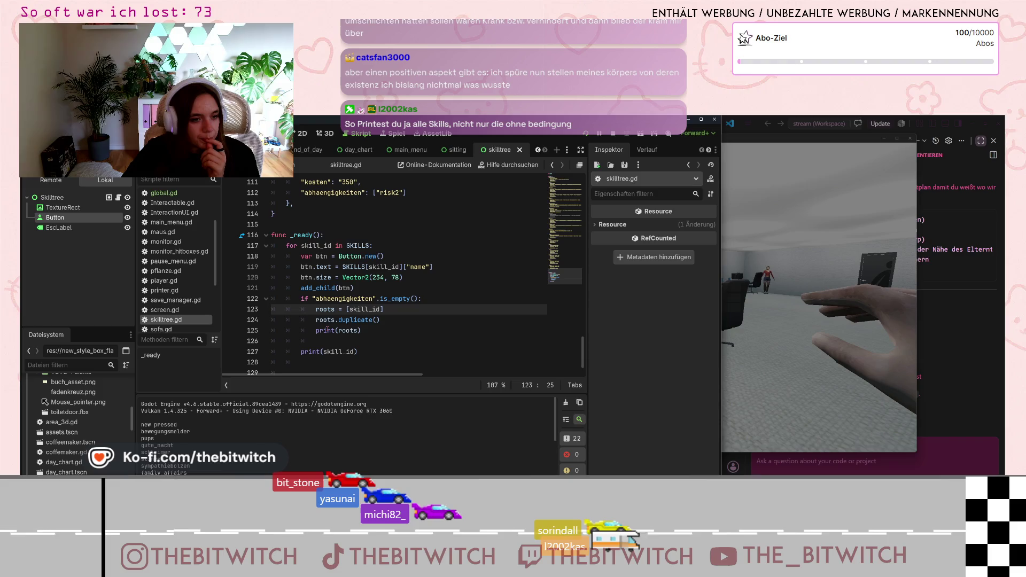
mouse_move(327, 330)
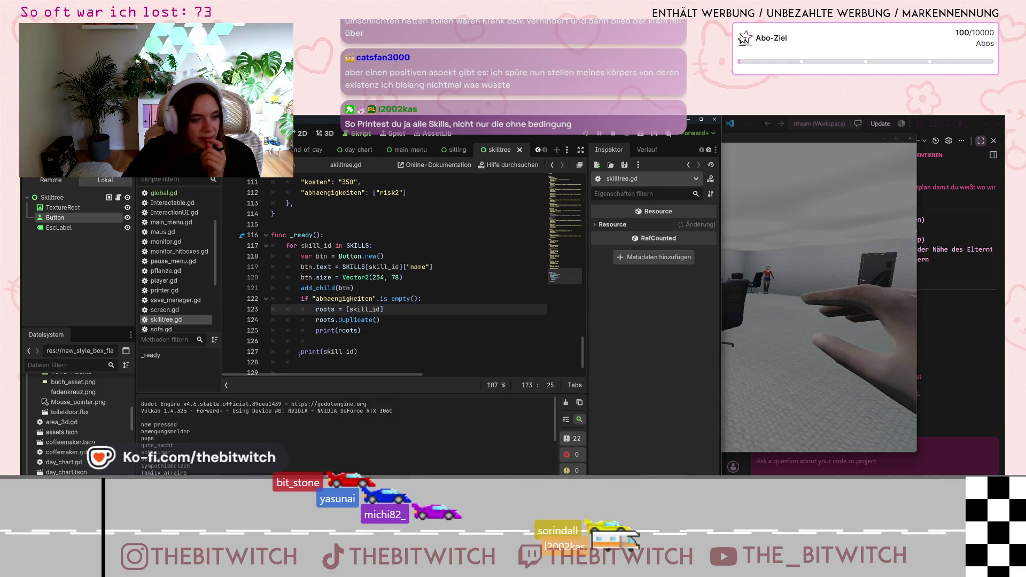
click(357, 352)
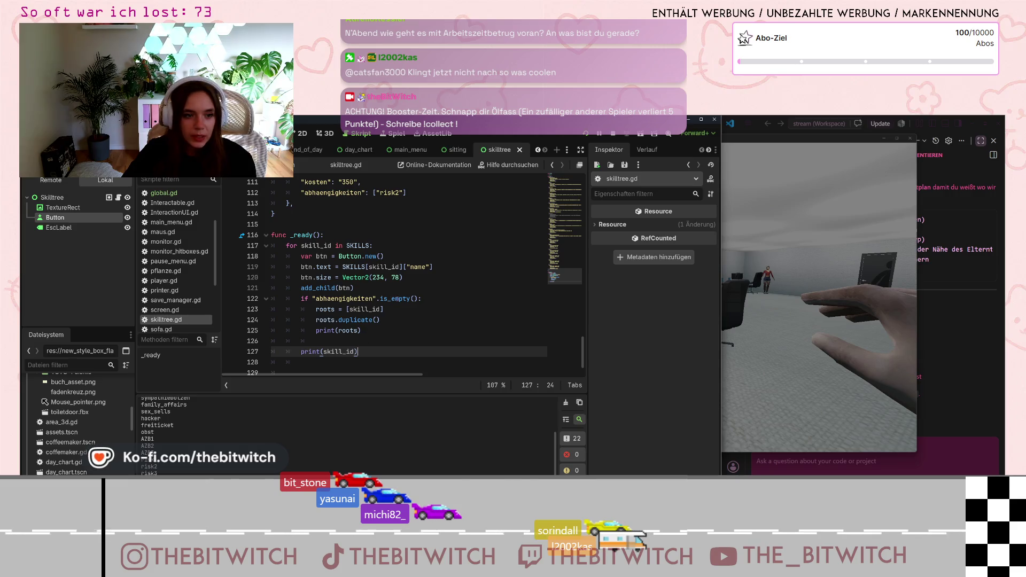
Change line 122 to check SKILLS[skill_id]["abhaengigkeiten"].is_empty() and save skilltree.gd.
click(309, 298)
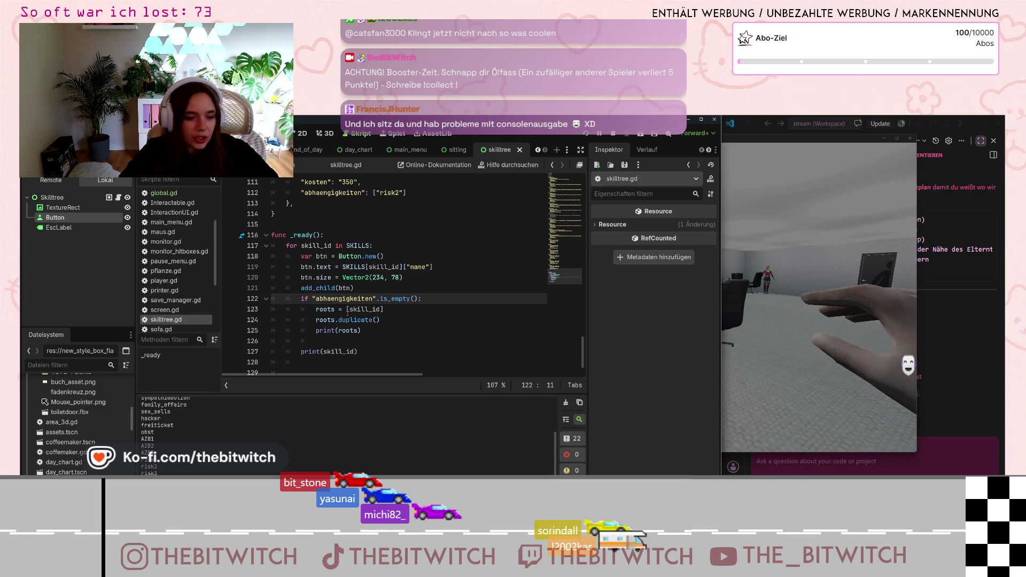
text(SKILLS )
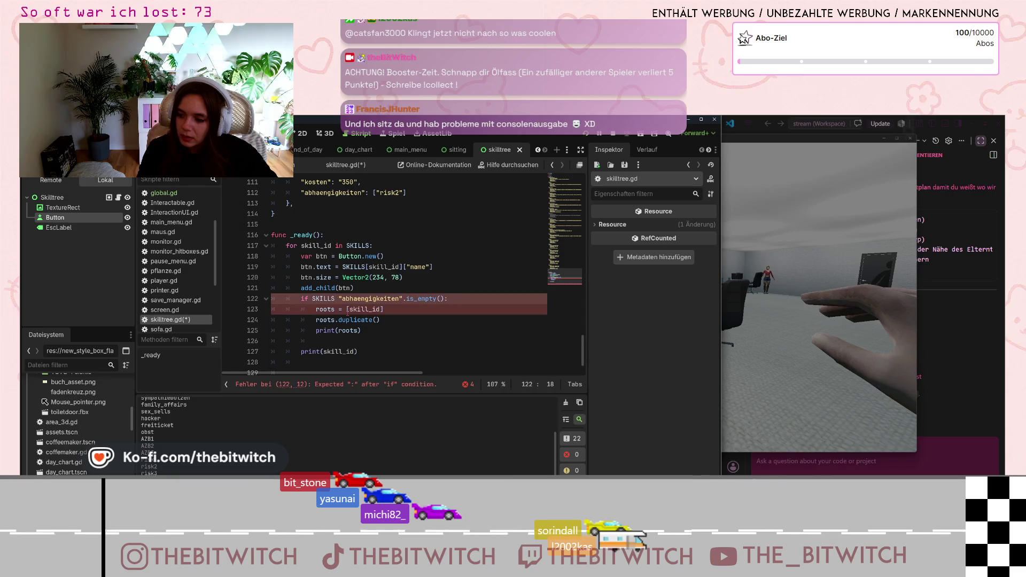
text([)
text(skill_)
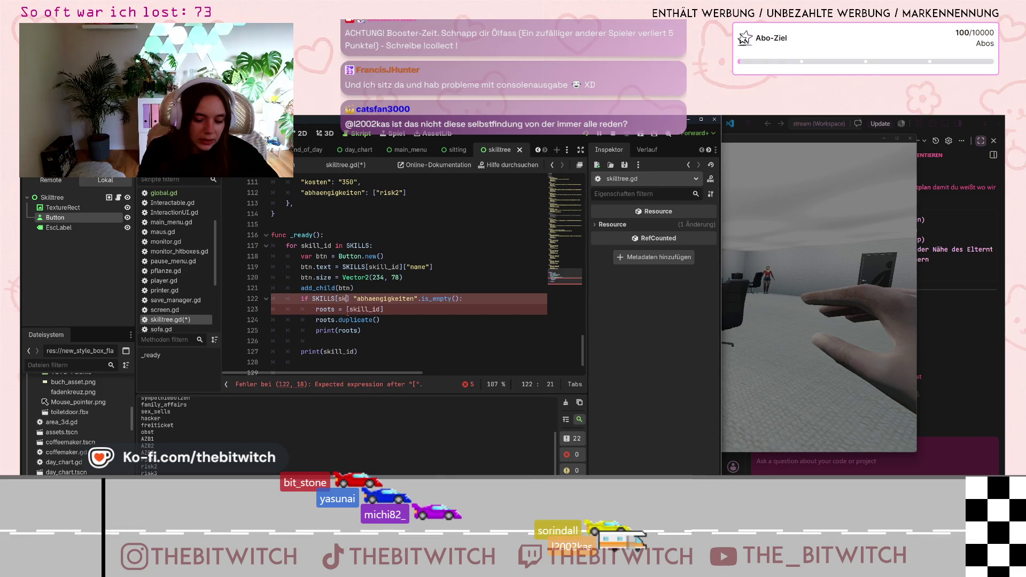
text(id)
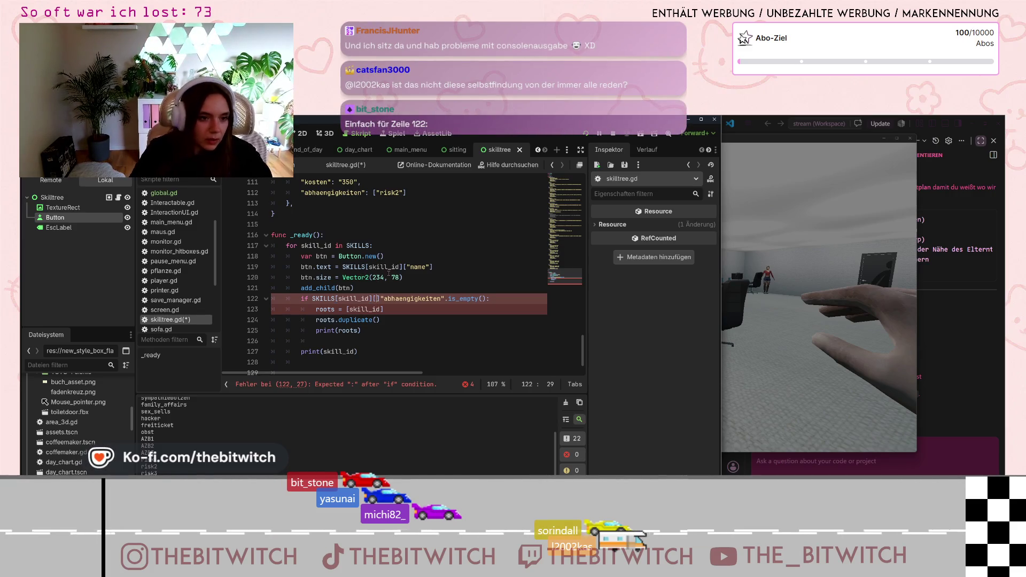
key(Delete)
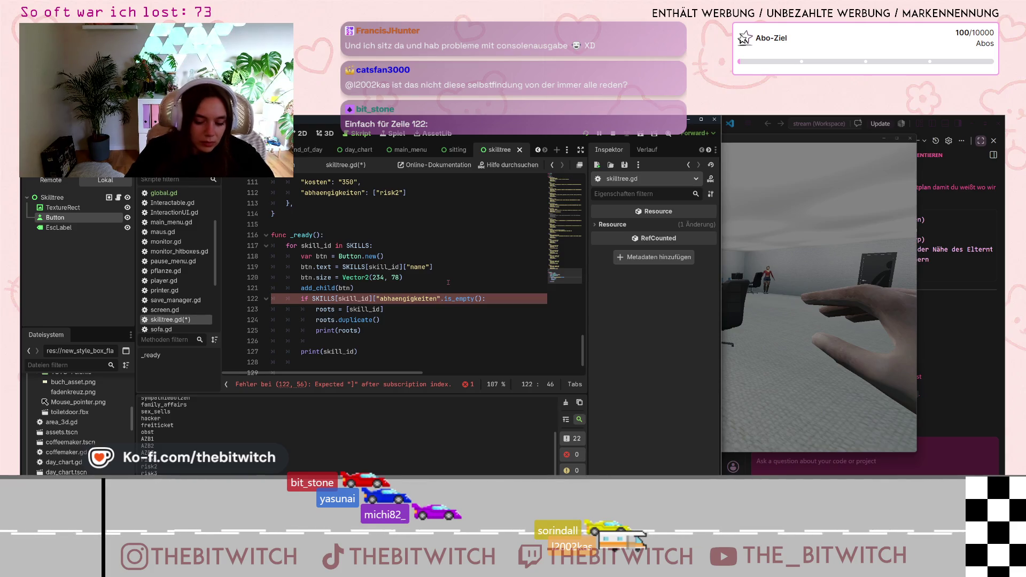
text(])
key(Down)
key(Down)
key(Down)
key(ctrl+s)
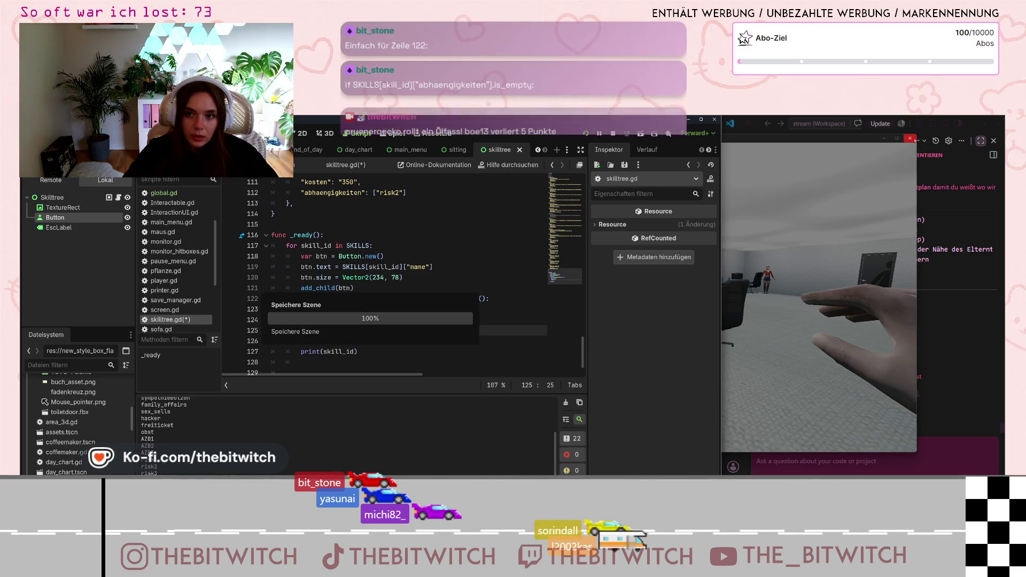
key(F8)
key(Up)
key(Up)
key(Up)
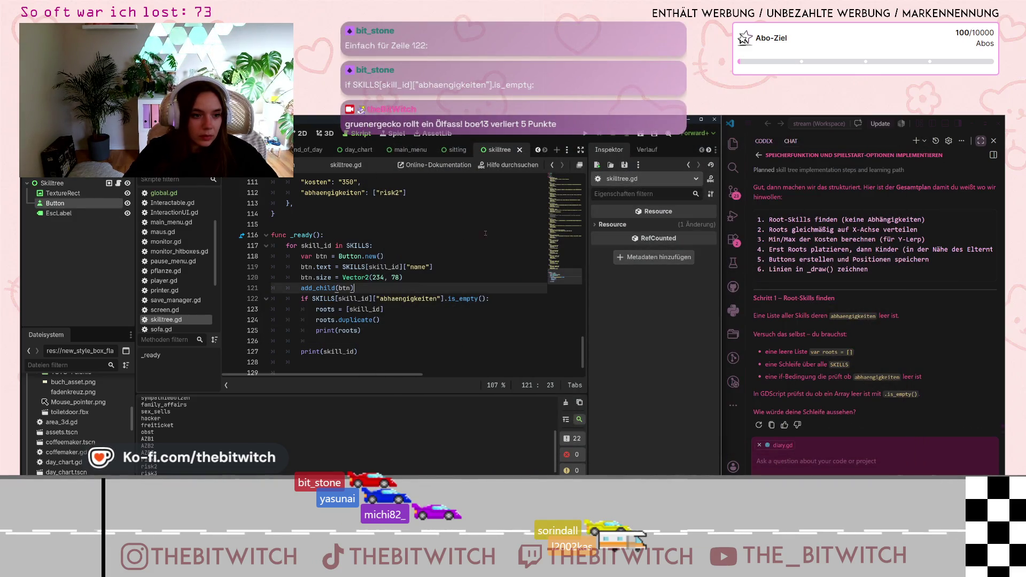
key(F5)
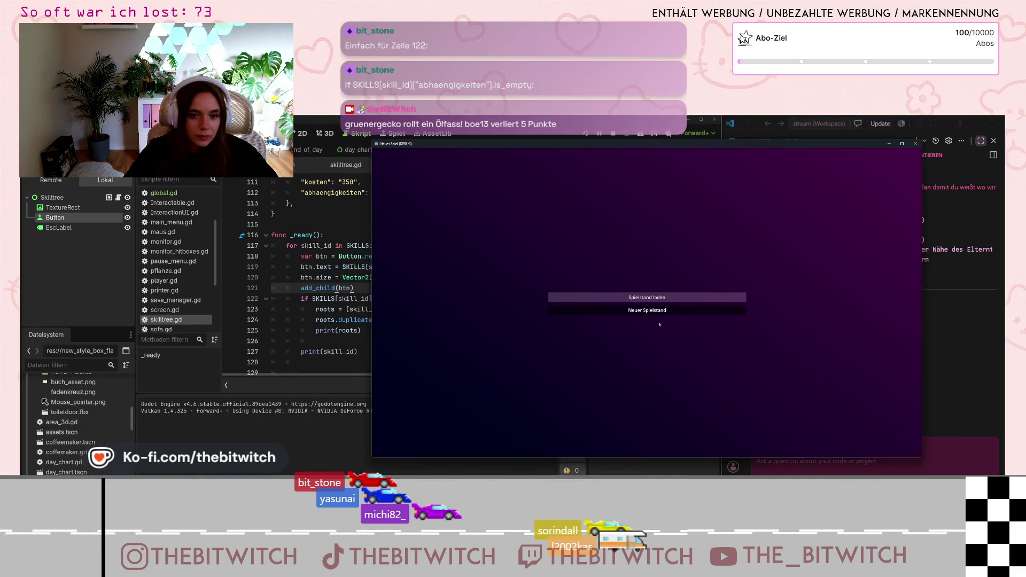
click(647, 297)
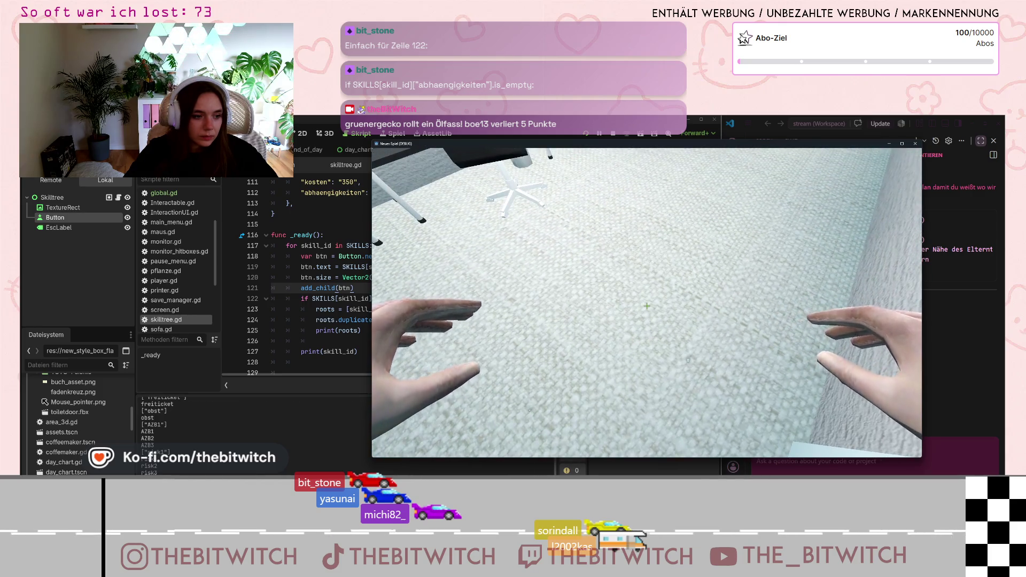
key(Escape)
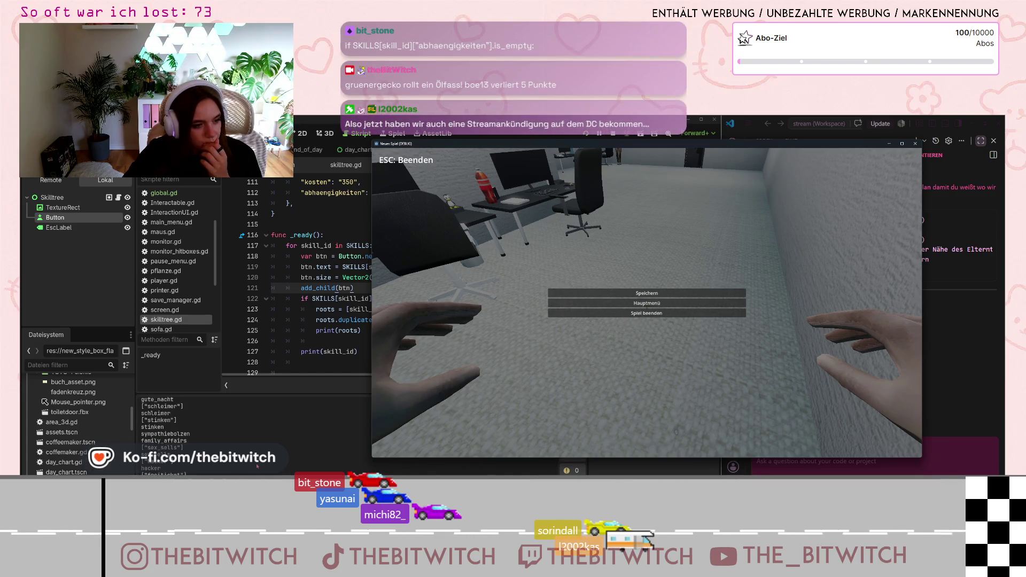
scroll(171, 410, up, 2)
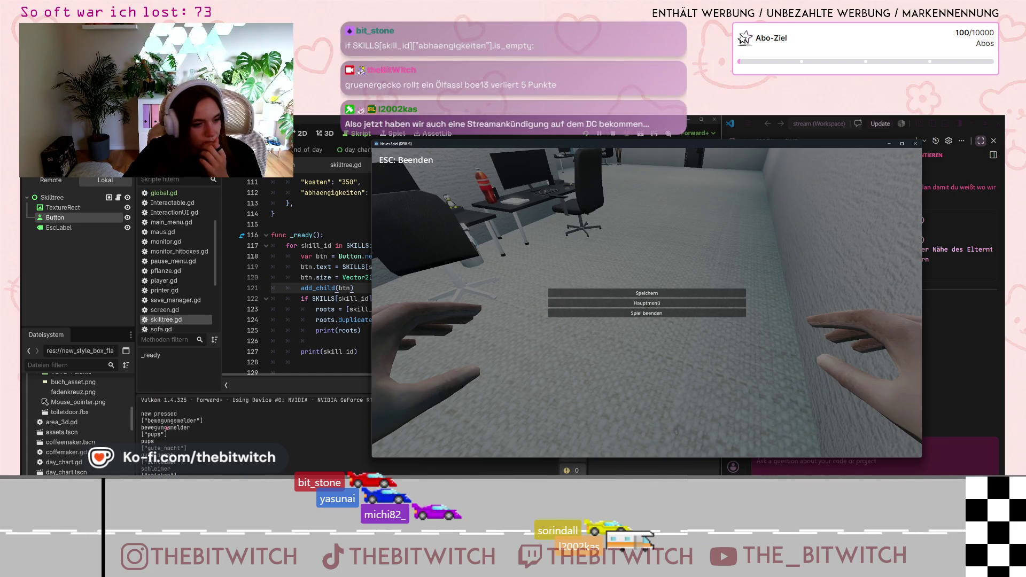
drag(276, 351, 379, 355)
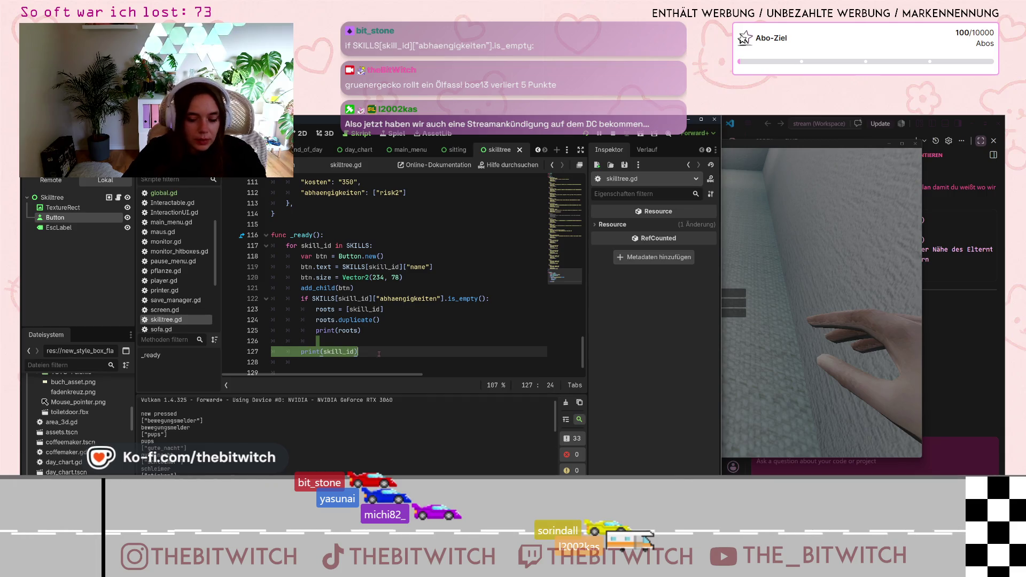
key(BackSpace)
key(alt+Tab)
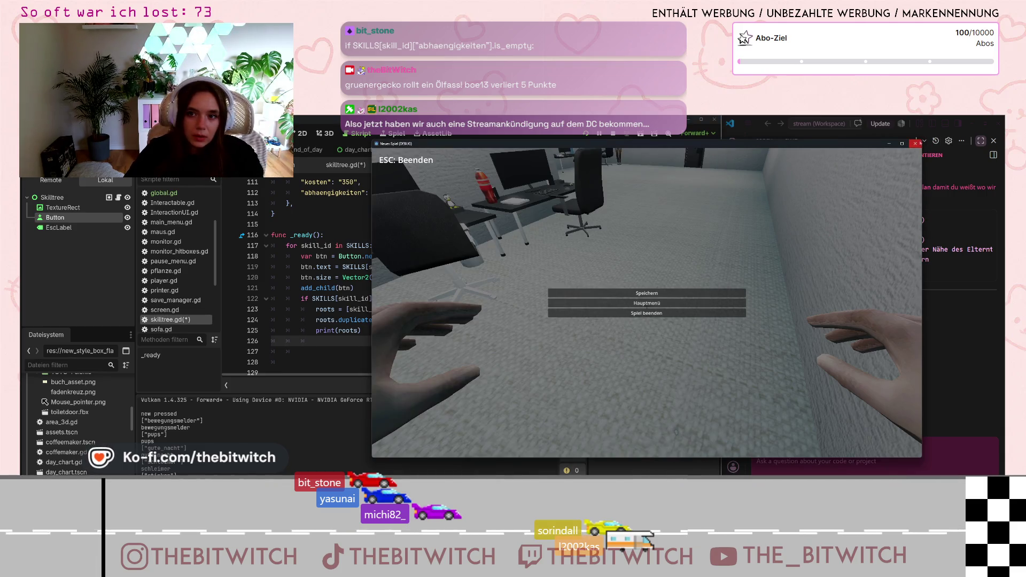
key(Escape)
click(399, 353)
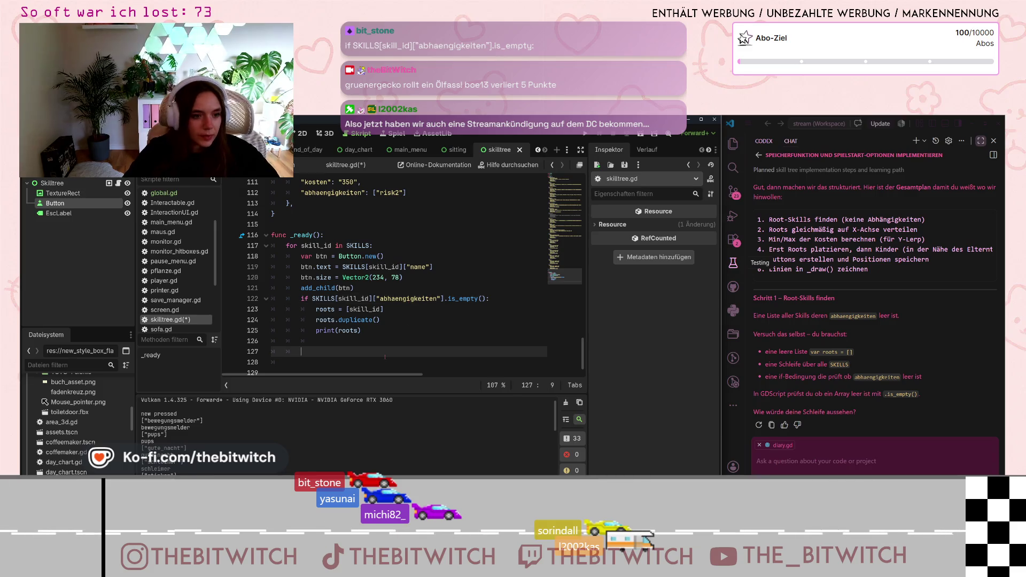
key(ctrl+s)
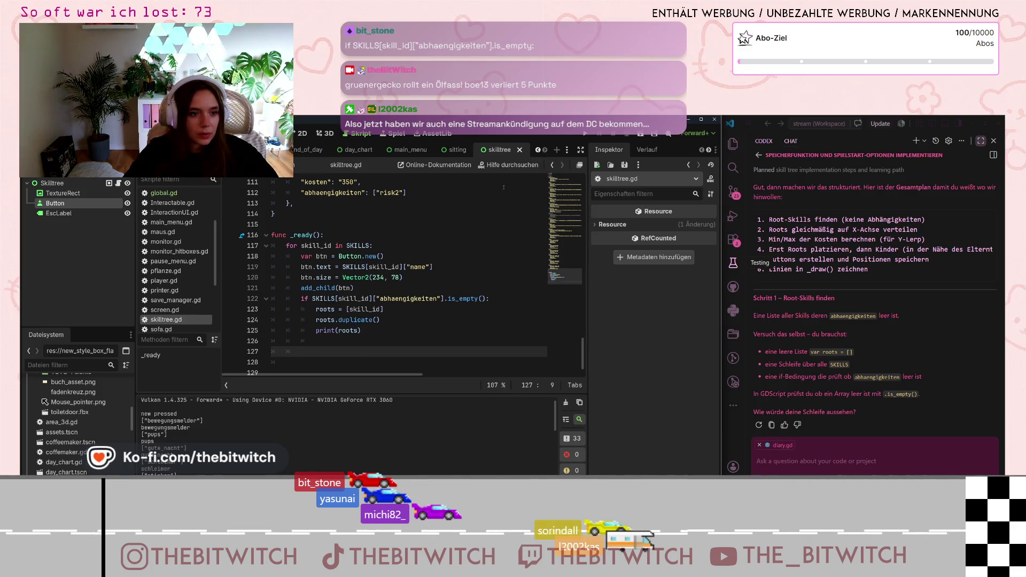
key(F5)
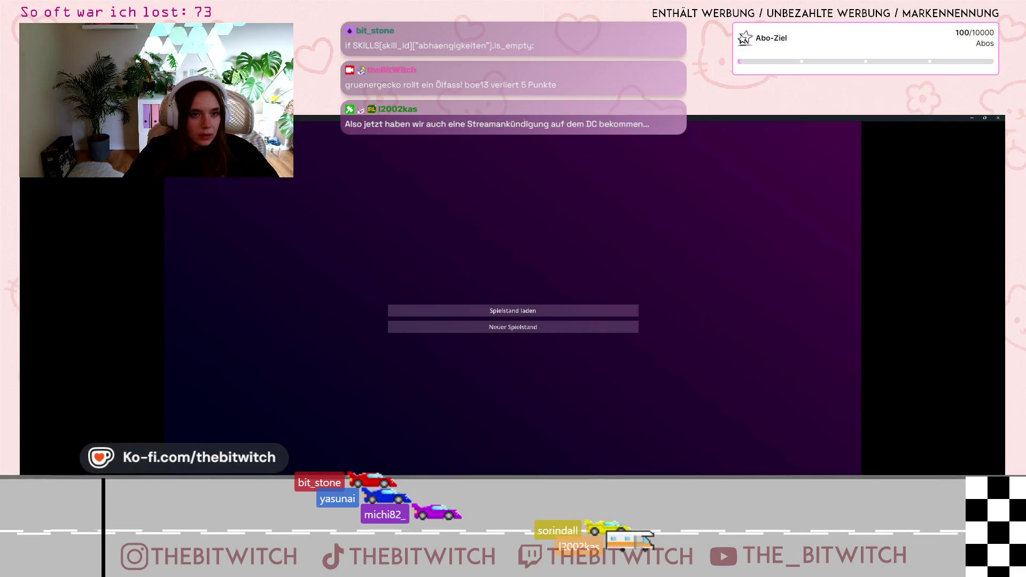
mouse_move(513, 117)
mouse_down()
mouse_move(550, 141)
mouse_move(728, 153)
mouse_move(712, 200)
mouse_move(688, 407)
mouse_up()
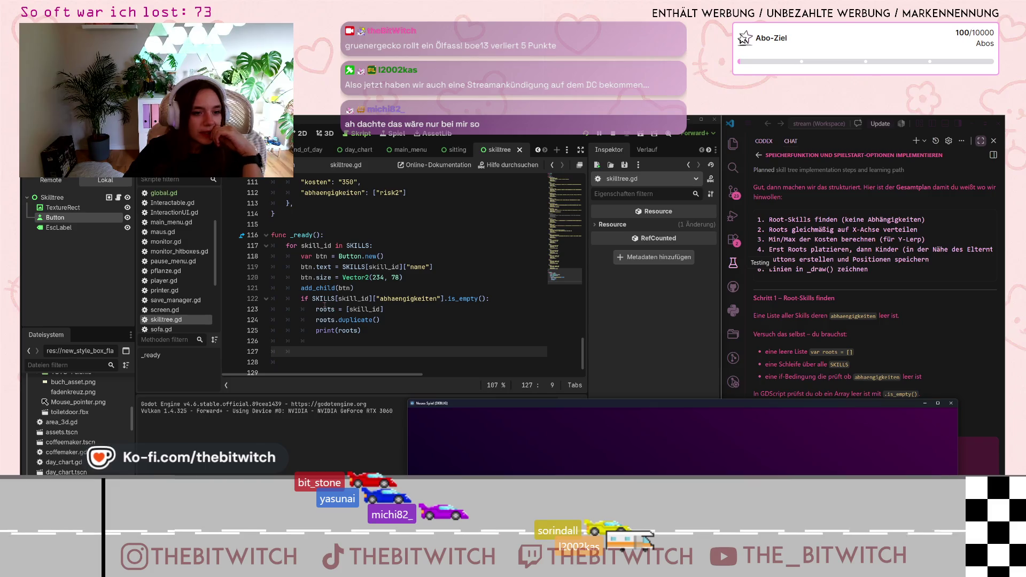
mouse_move(342, 305)
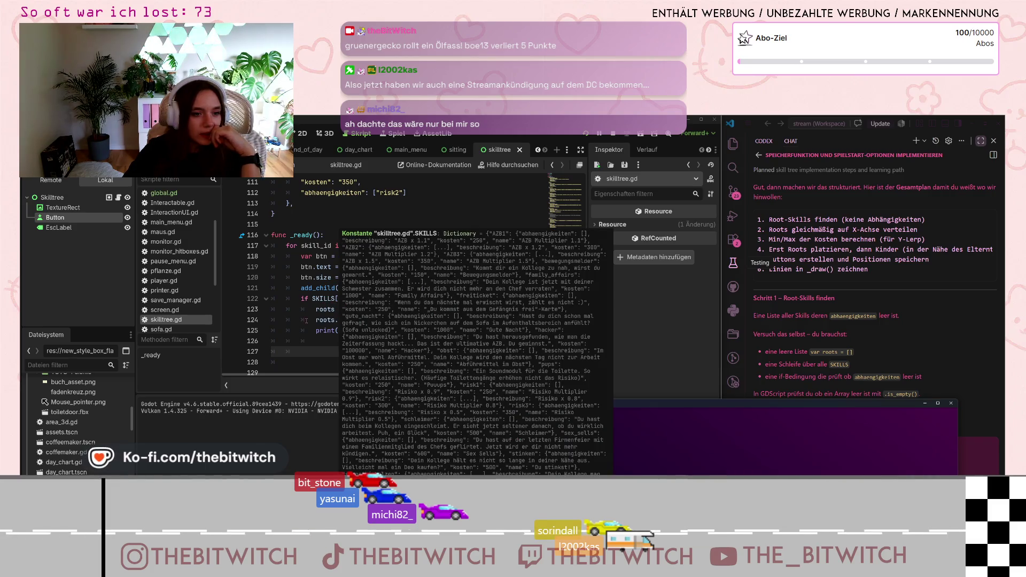
click(302, 319)
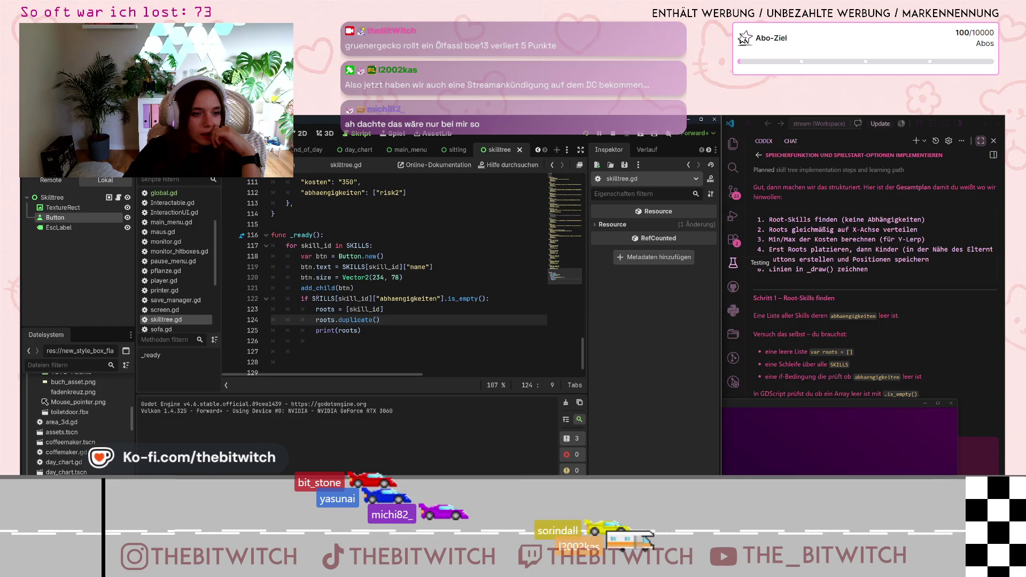
click(370, 298)
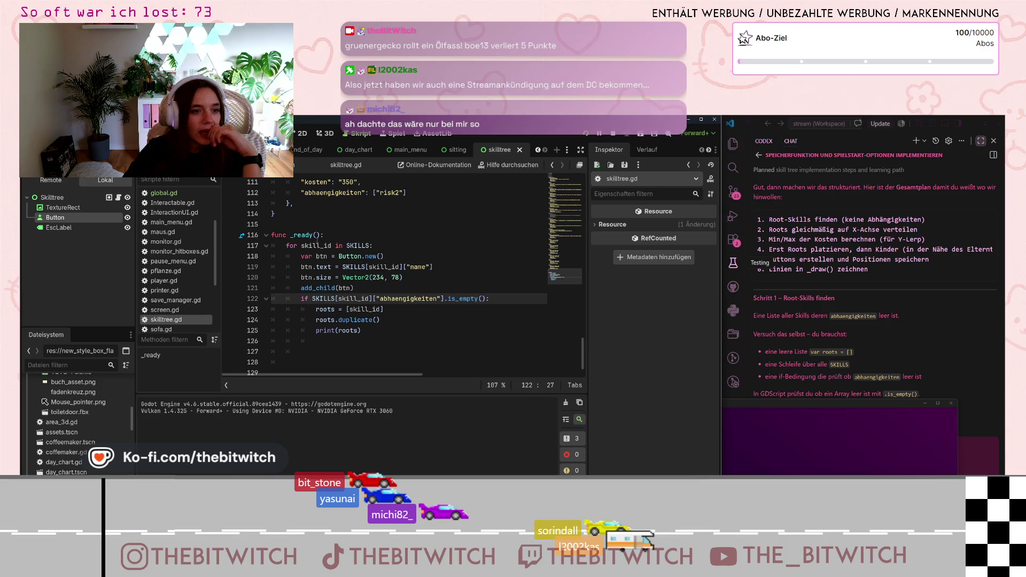
click(319, 246)
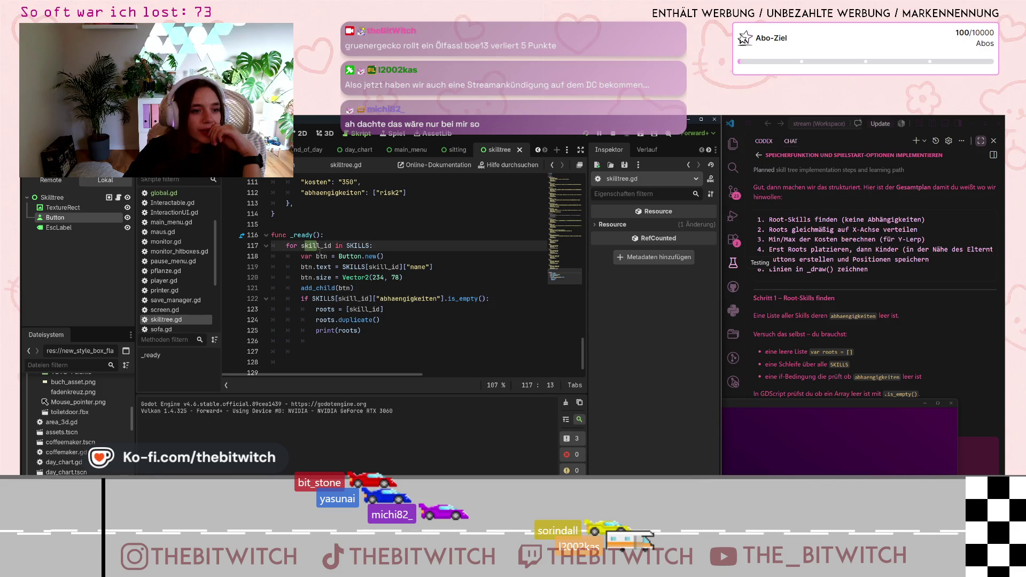
click(338, 298)
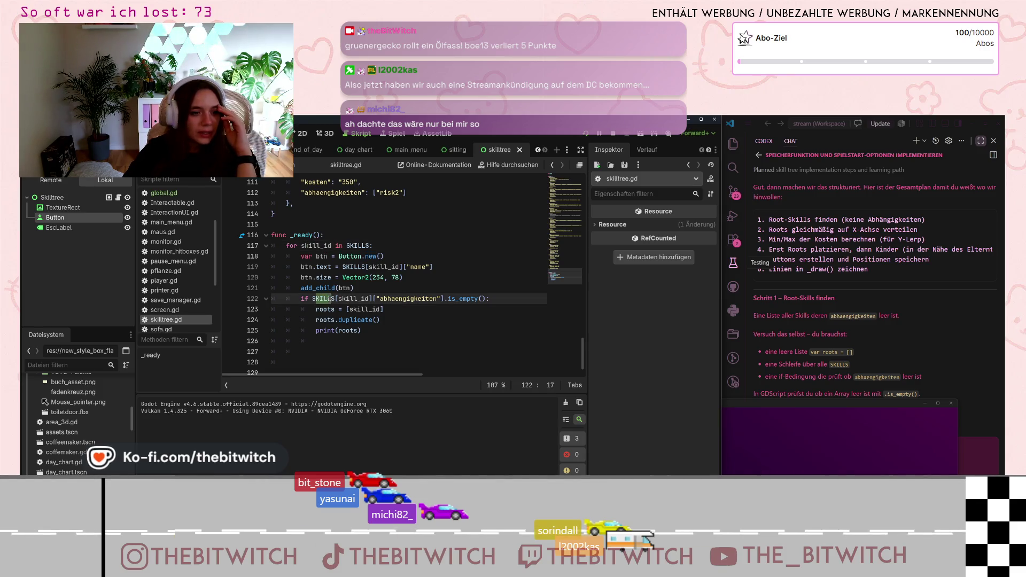
drag(342, 299, 370, 298)
click(369, 298)
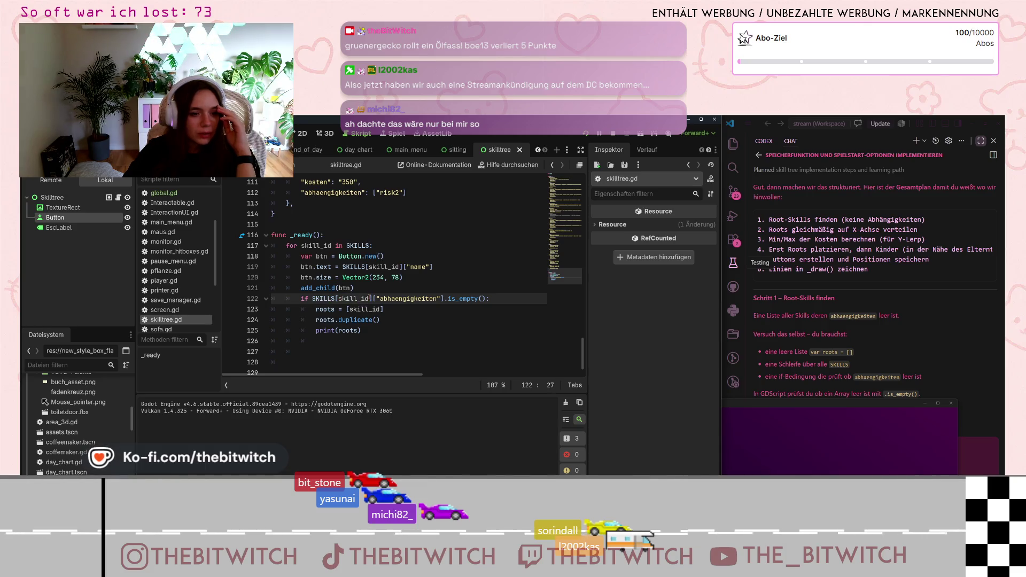
Run the project with F5 and start a 'Neuer Spielstand' to print the roots list.
click(378, 320)
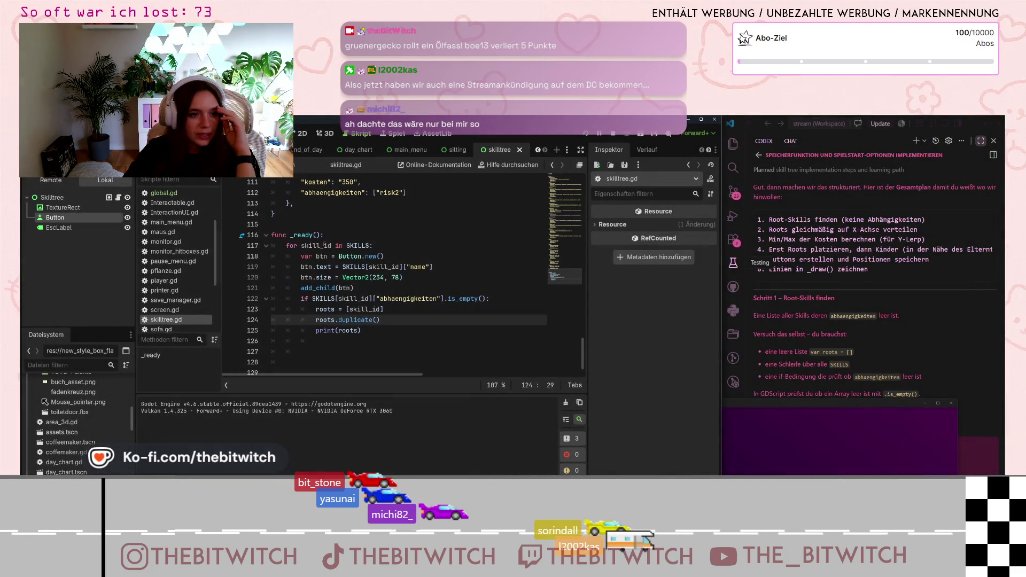
click(482, 298)
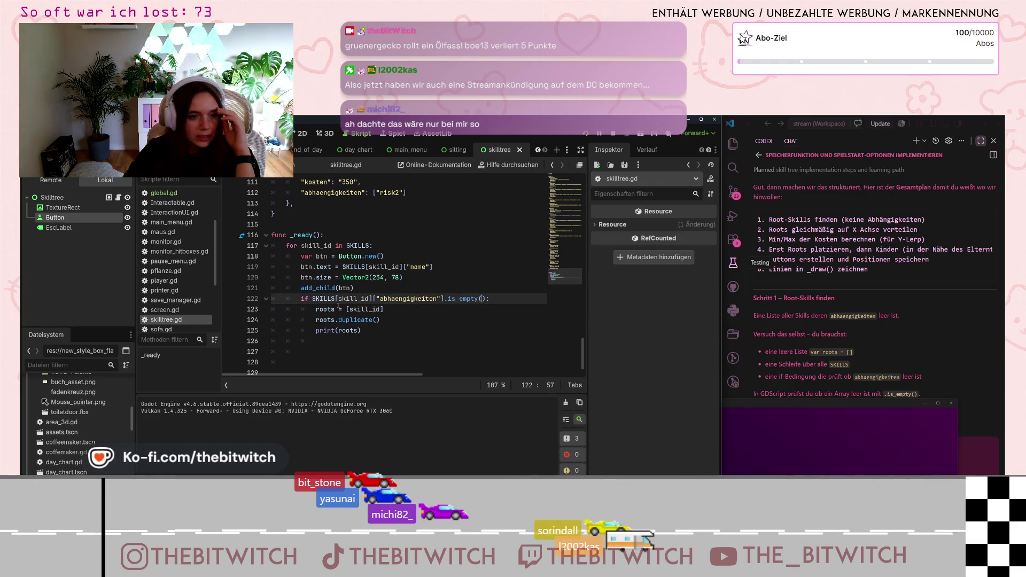
key(F5)
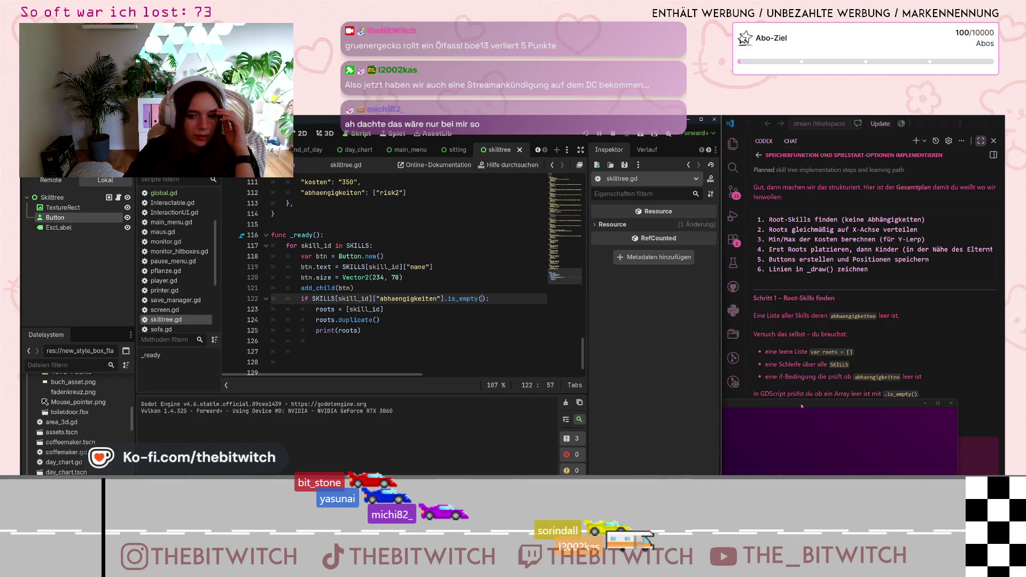
click(698, 324)
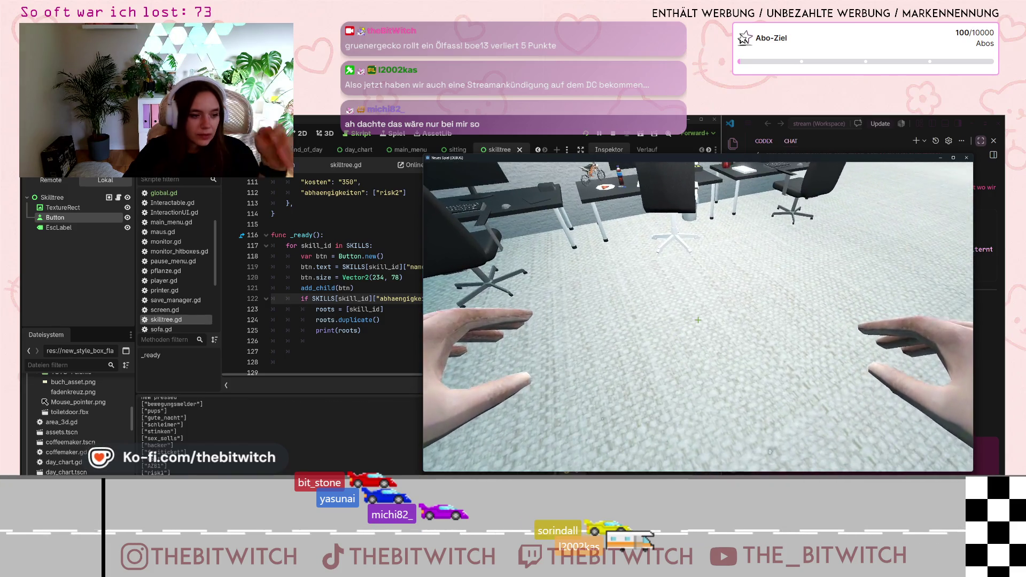
Show the test run's pause menu with Esc.
key(Escape)
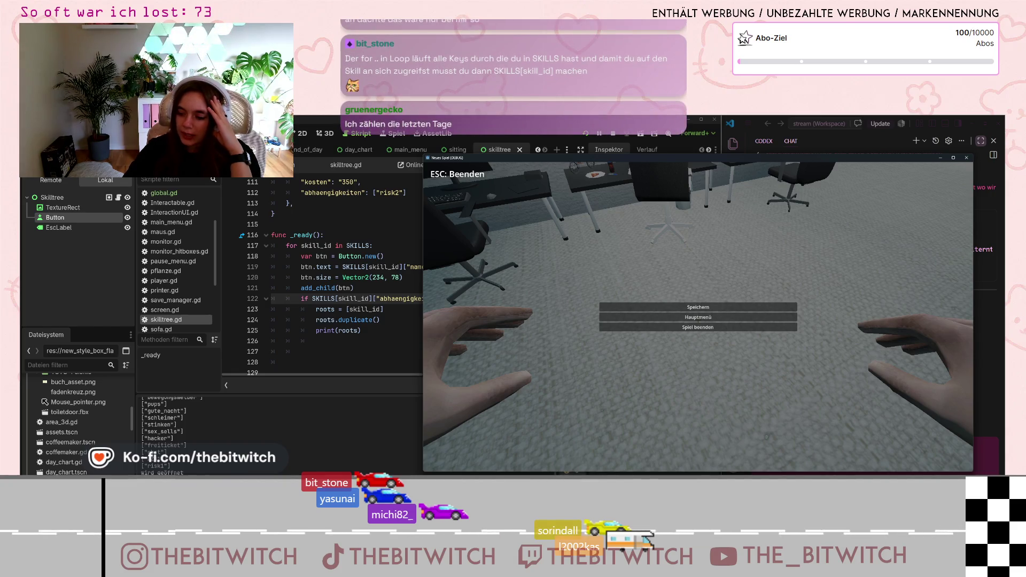
Compare the SKILLS lookup on line 122 with the for loop on line 117, then refocus the game.
click(357, 319)
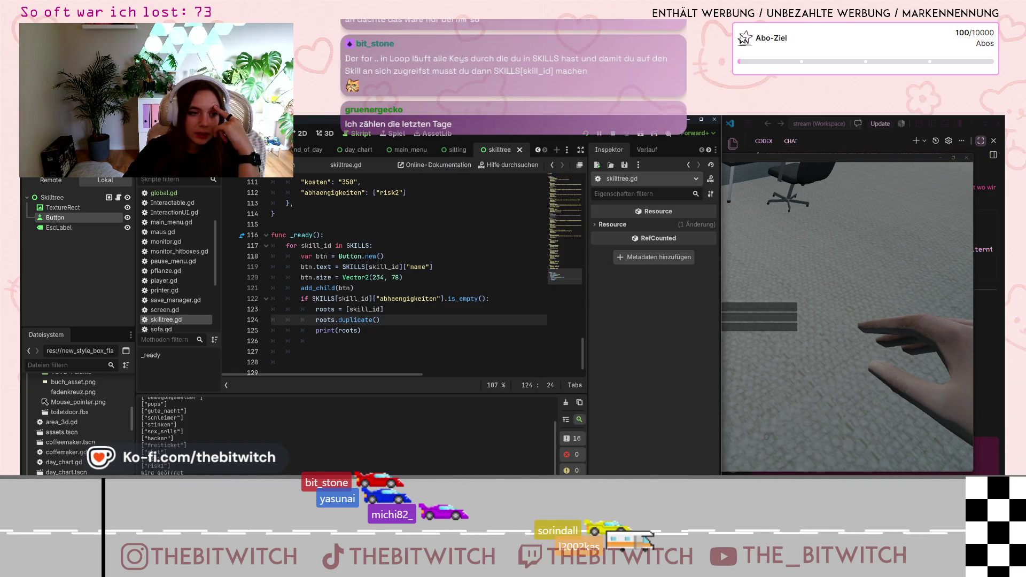
double_click(335, 298)
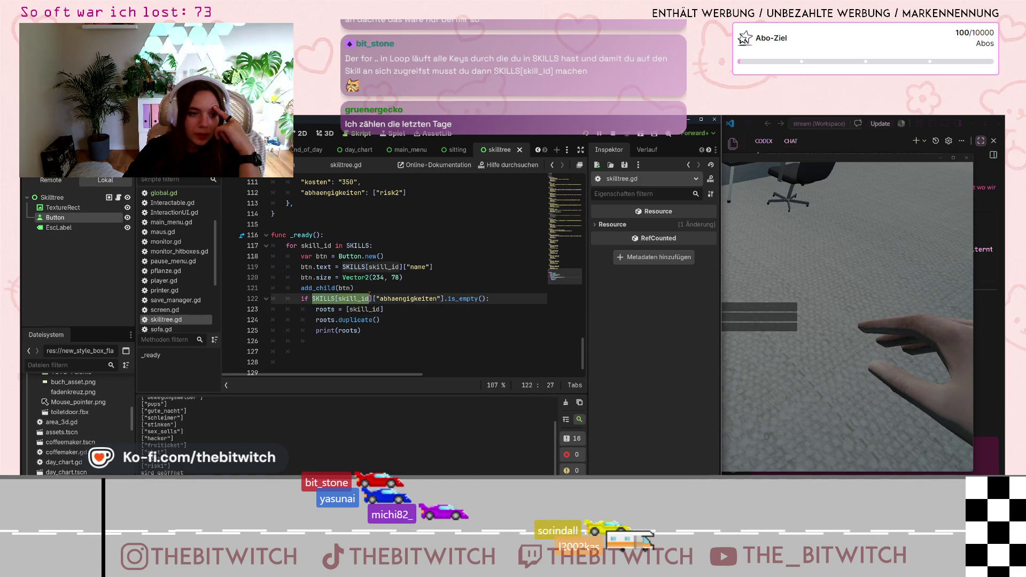
click(371, 298)
click(321, 246)
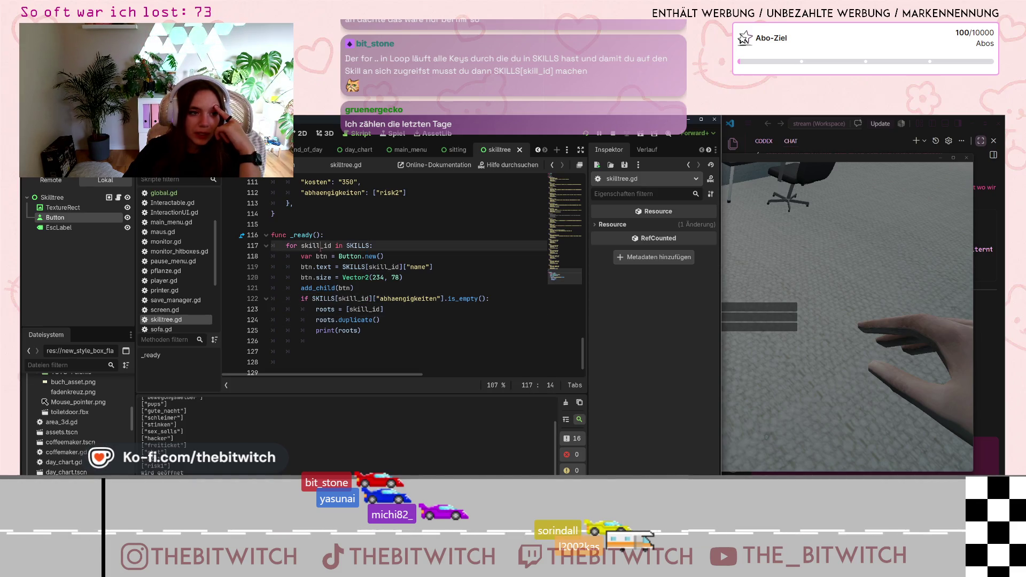
click(365, 298)
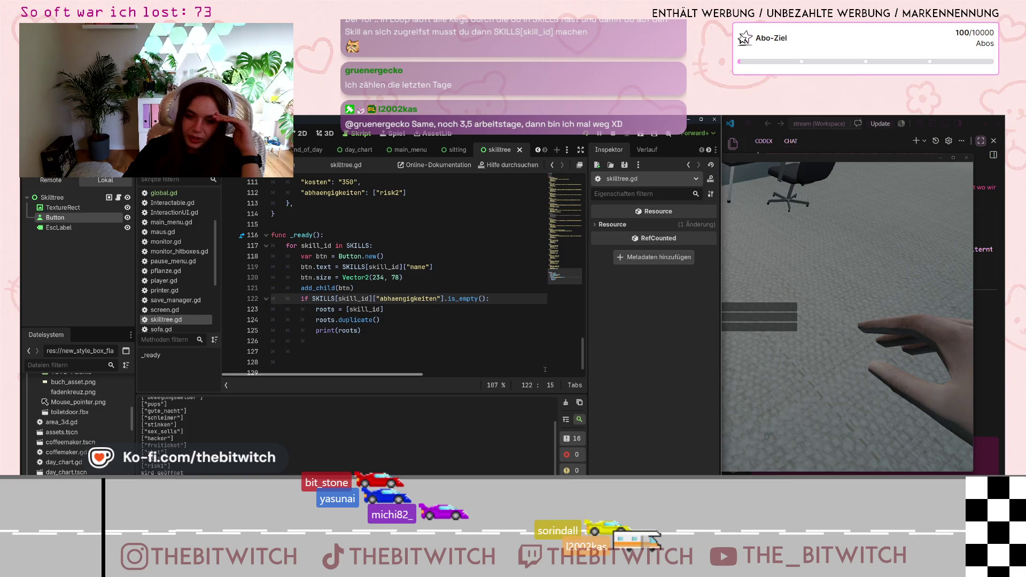
click(873, 232)
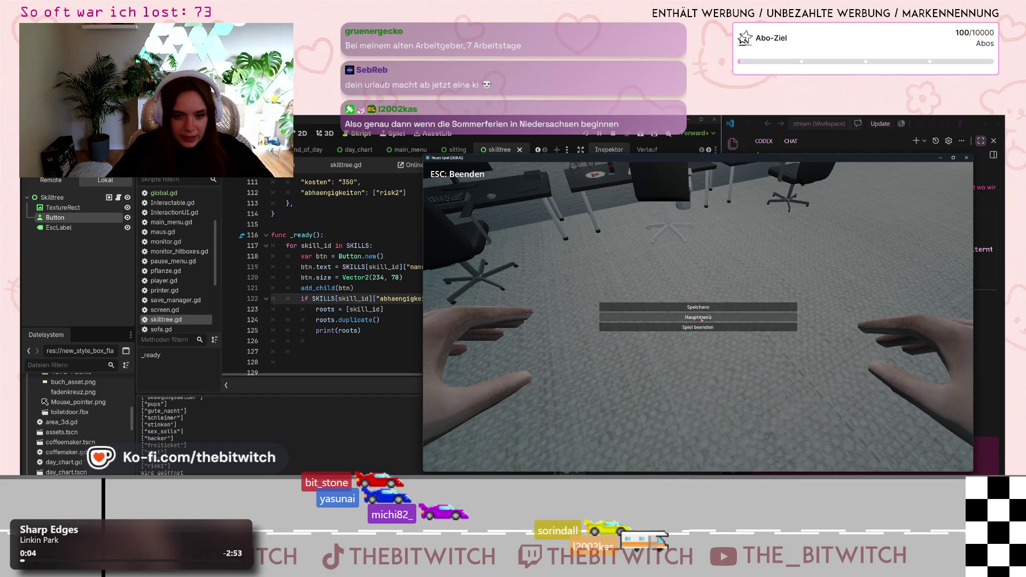
Close the pause menu with Esc so the office level test run resumes.
key(Escape)
Walk to the sofa, choose Schlafen to end the day, open Skilltree, then close the game.
key(w)
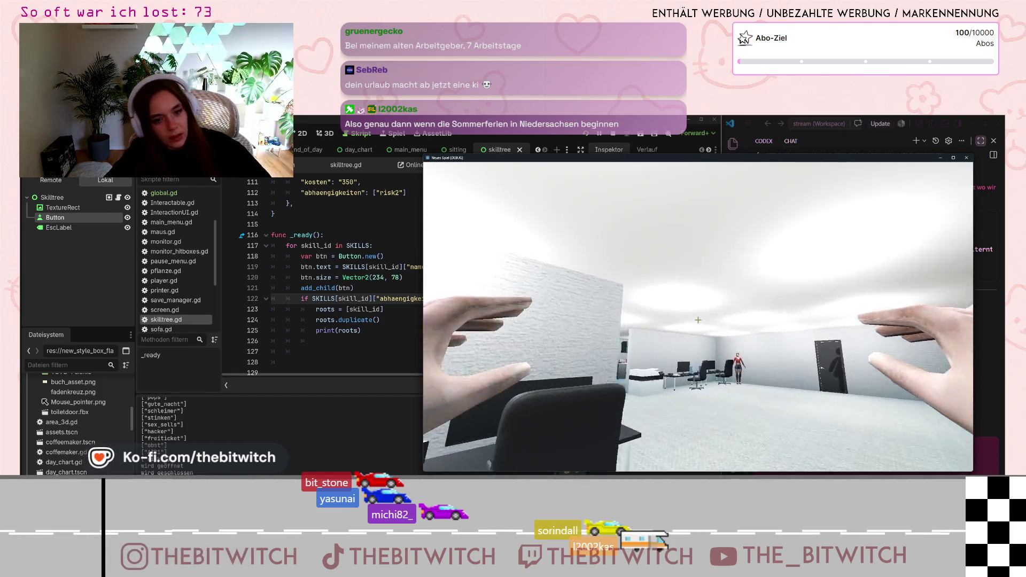
key(w)
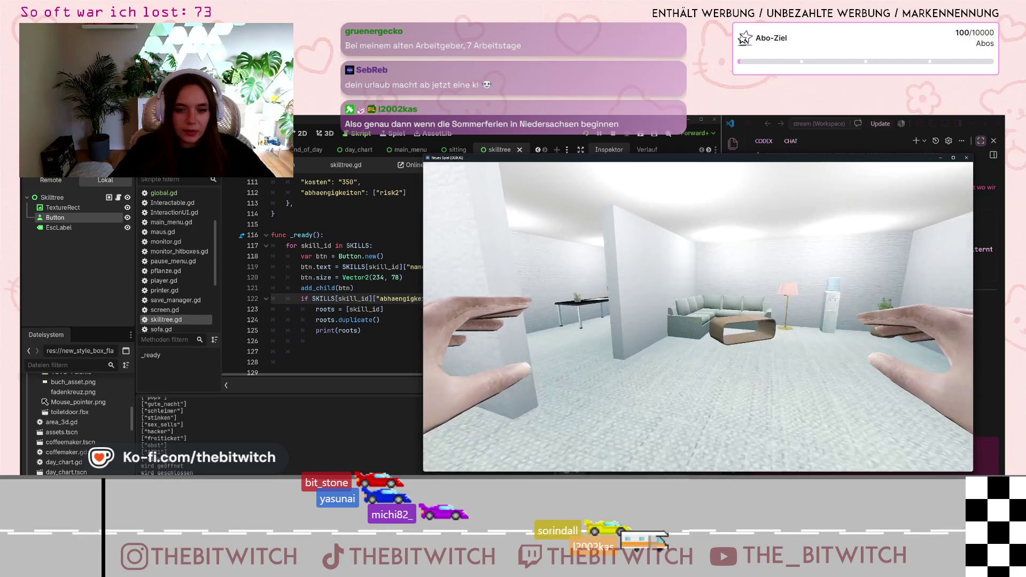
key(w)
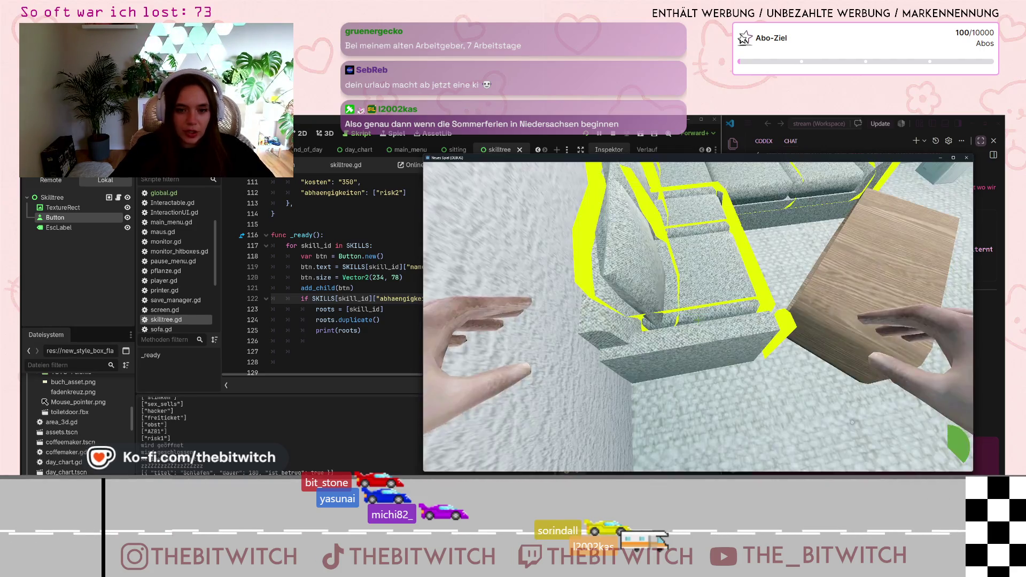
key(e)
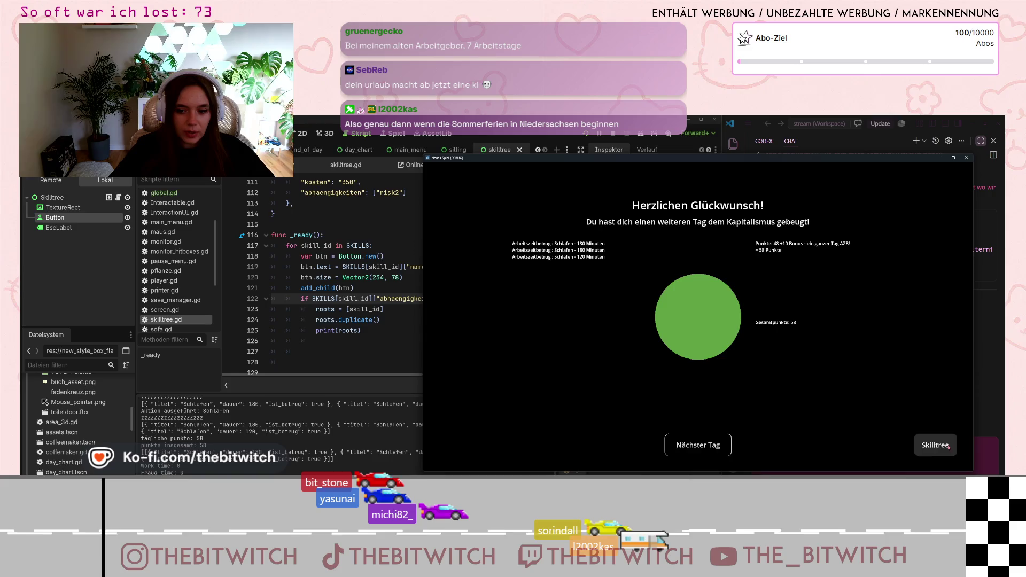
click(934, 442)
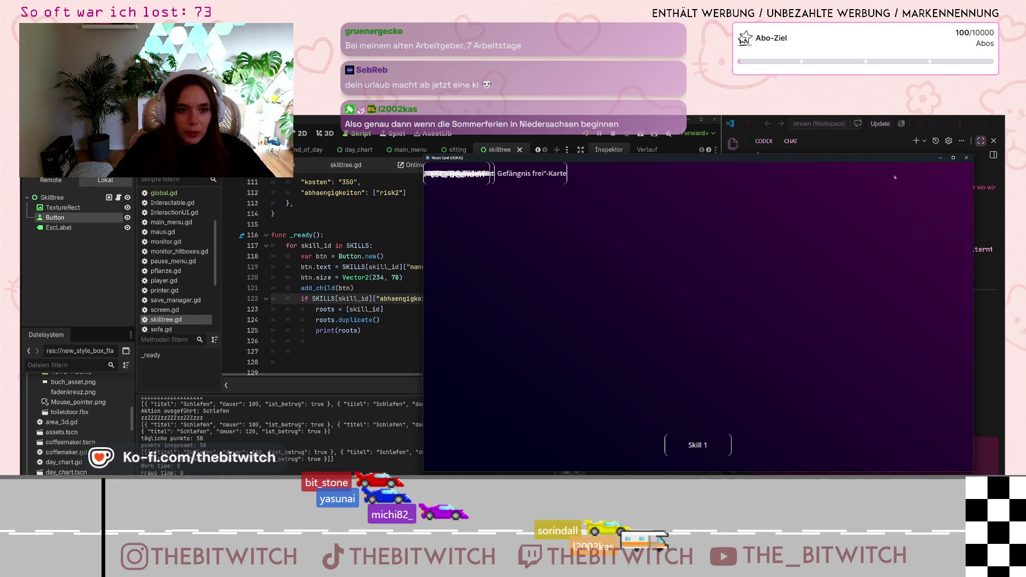
click(966, 158)
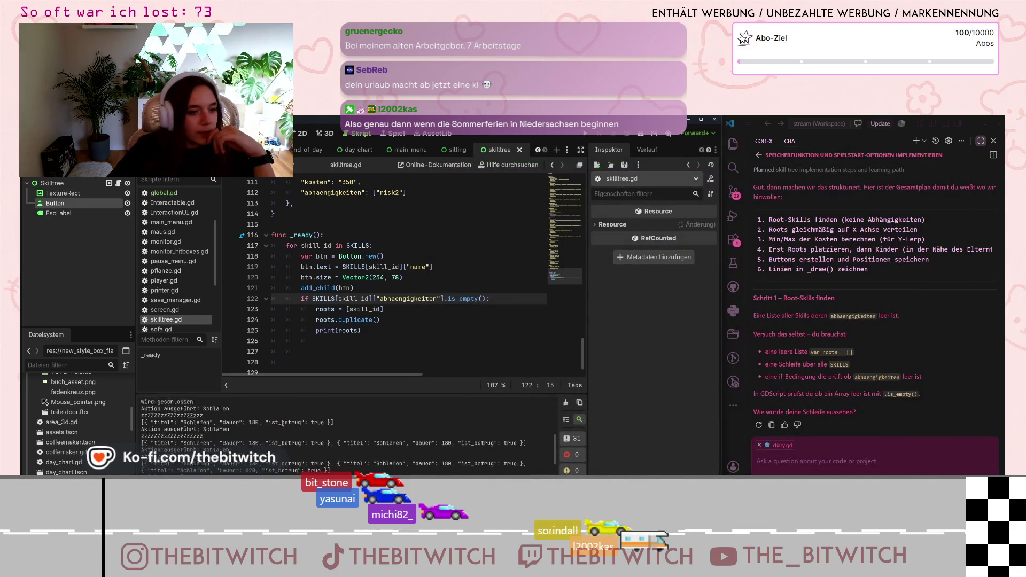
Move print(roots) from line 125 to function level on line 127 and save skilltree.gd.
scroll(286, 422, up, 2)
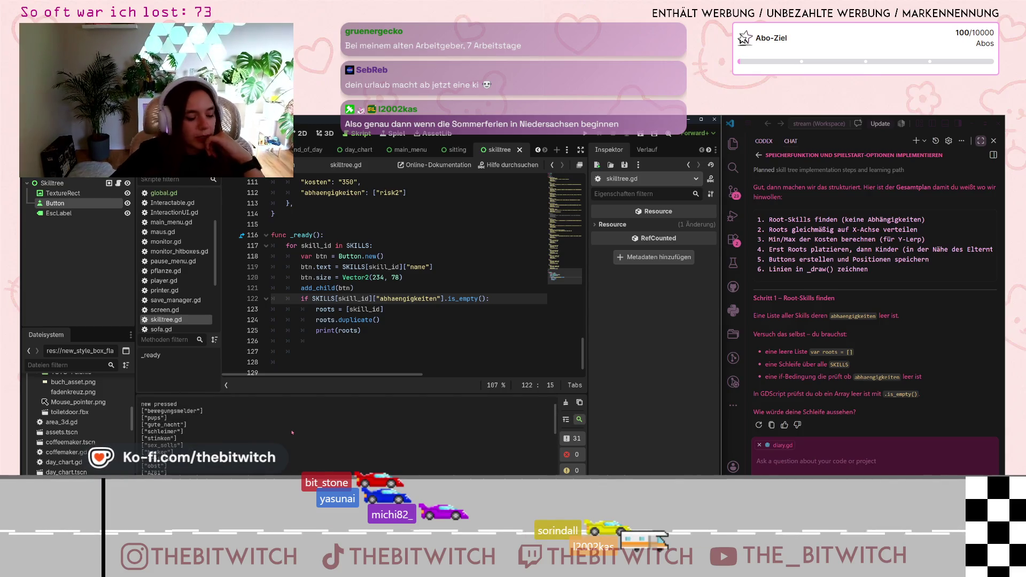
scroll(202, 449, down, 2)
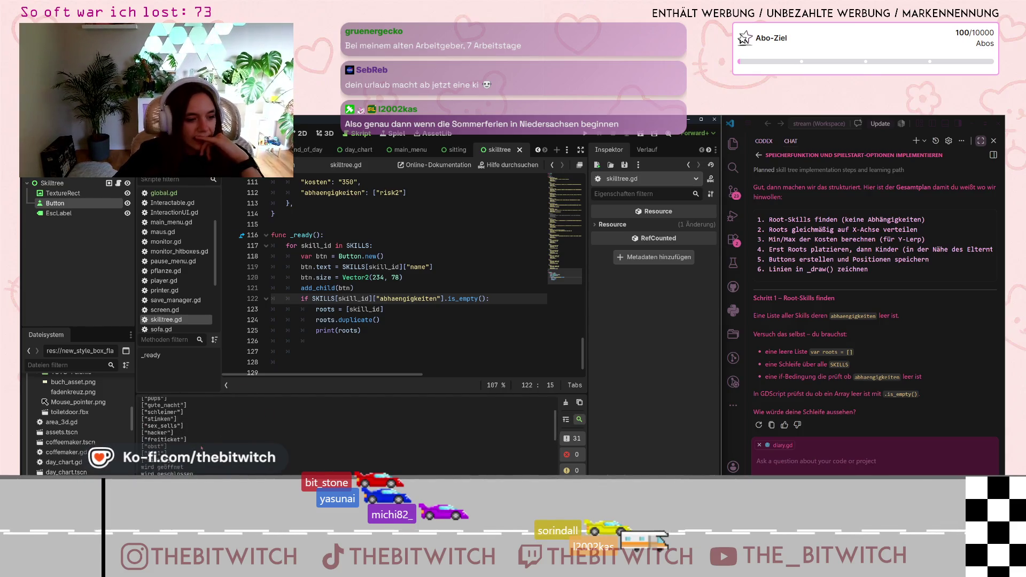
drag(361, 330, 315, 333)
key(ctrl+c)
key(BackSpace)
scroll(310, 336, down, 1)
click(294, 343)
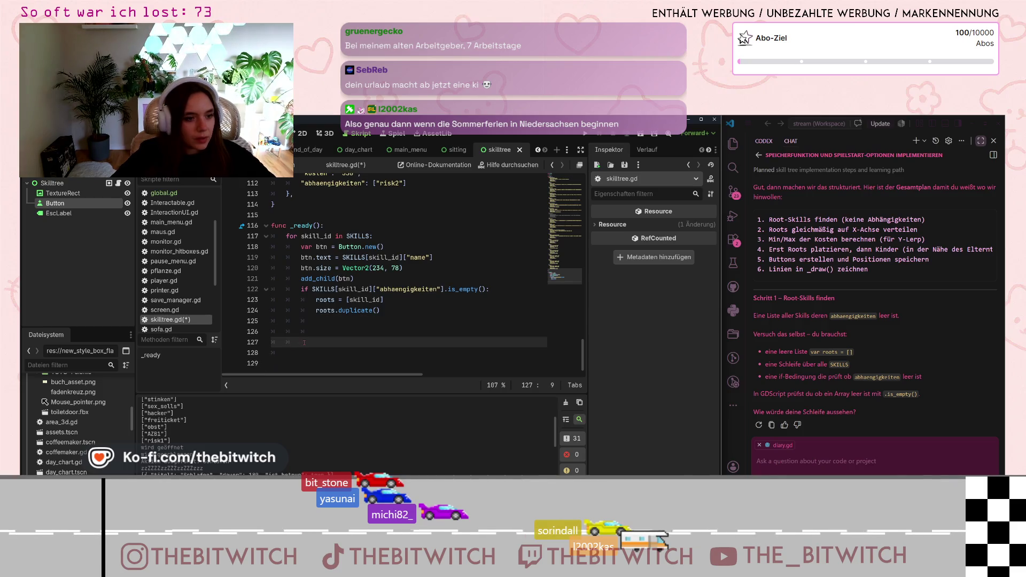
key(BackSpace)
key(ctrl+v)
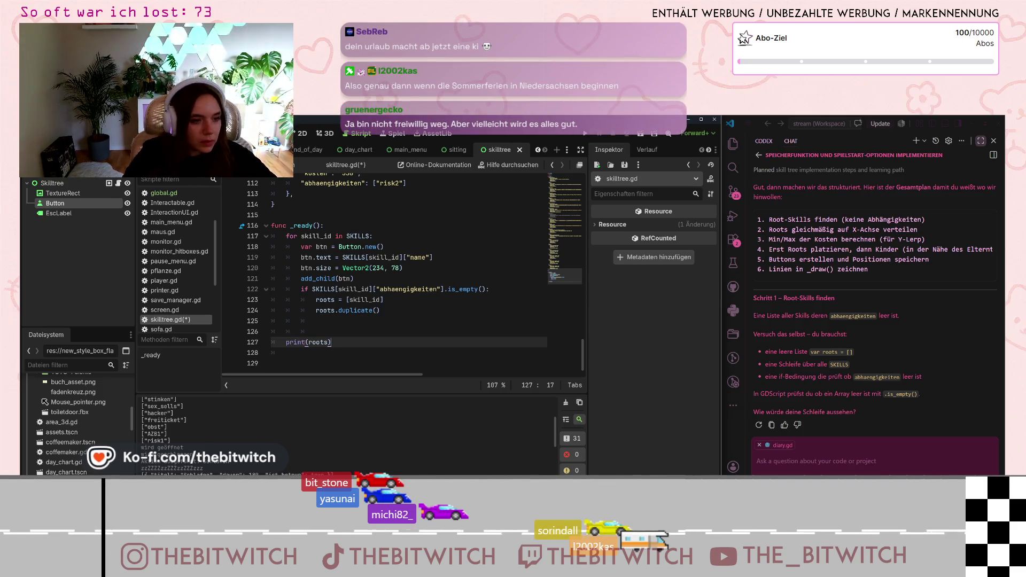
key(ctrl+s)
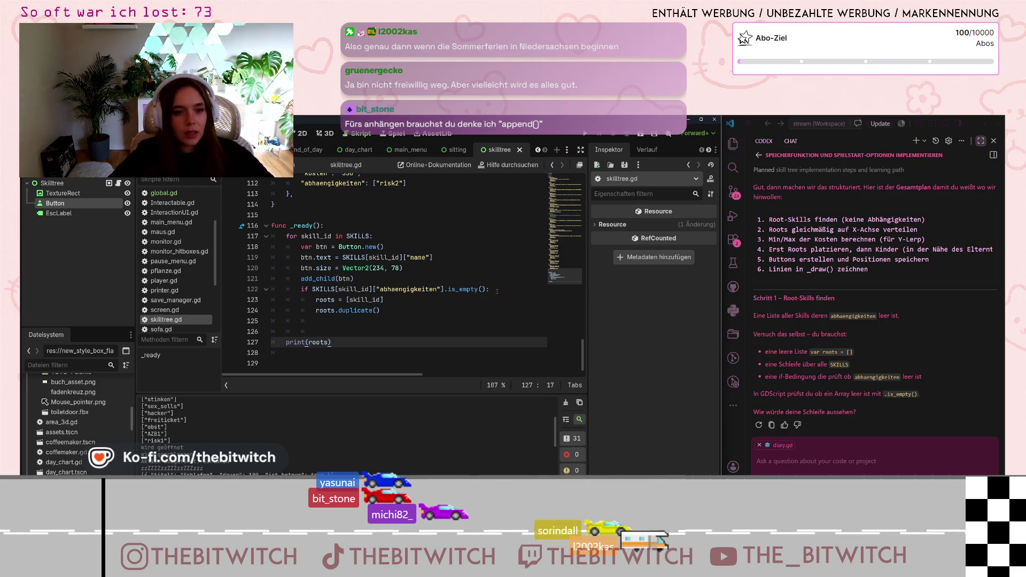
click(367, 310)
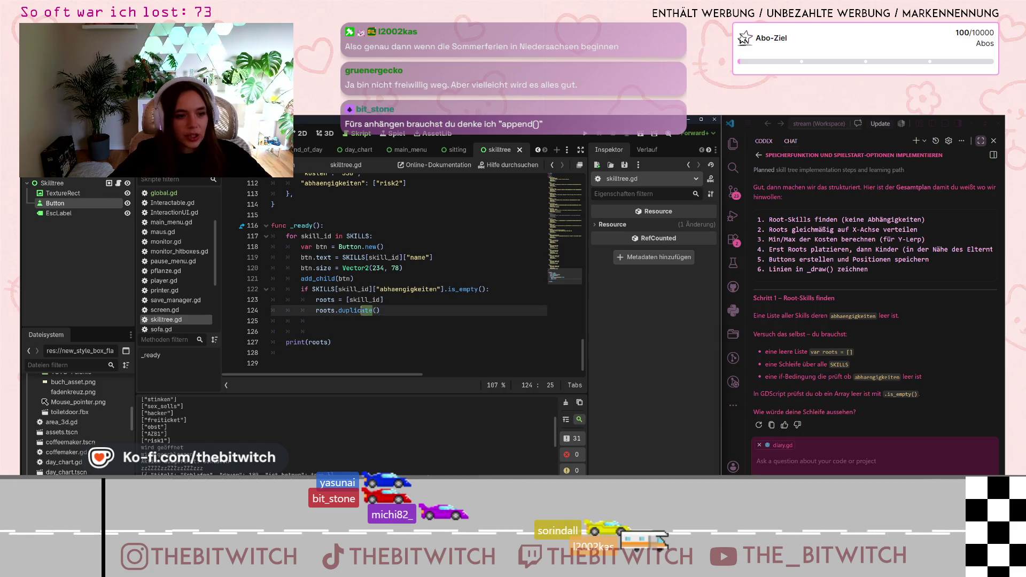
Replace duplicate with append in the roots call on line 124.
text(append)
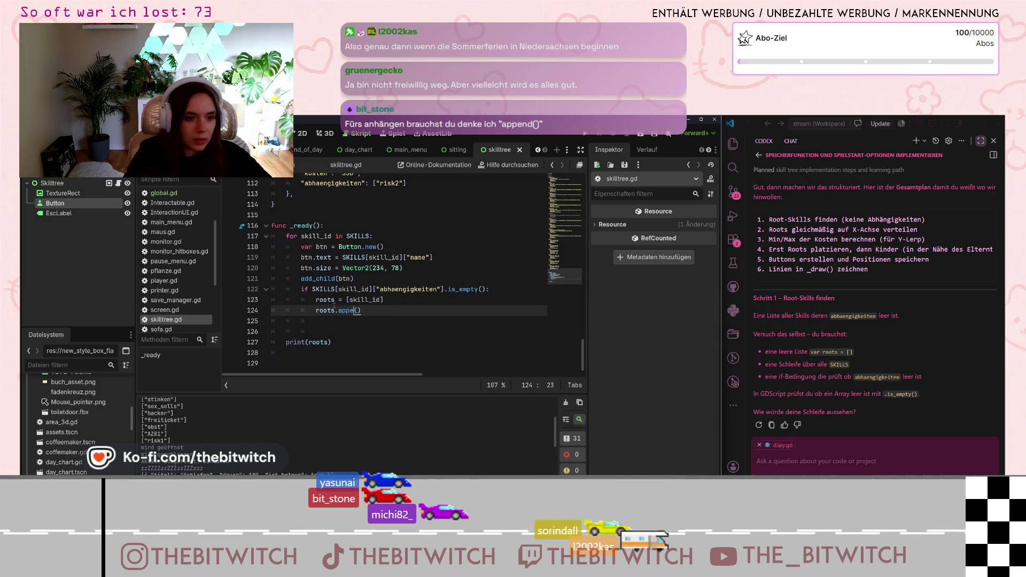
click(444, 362)
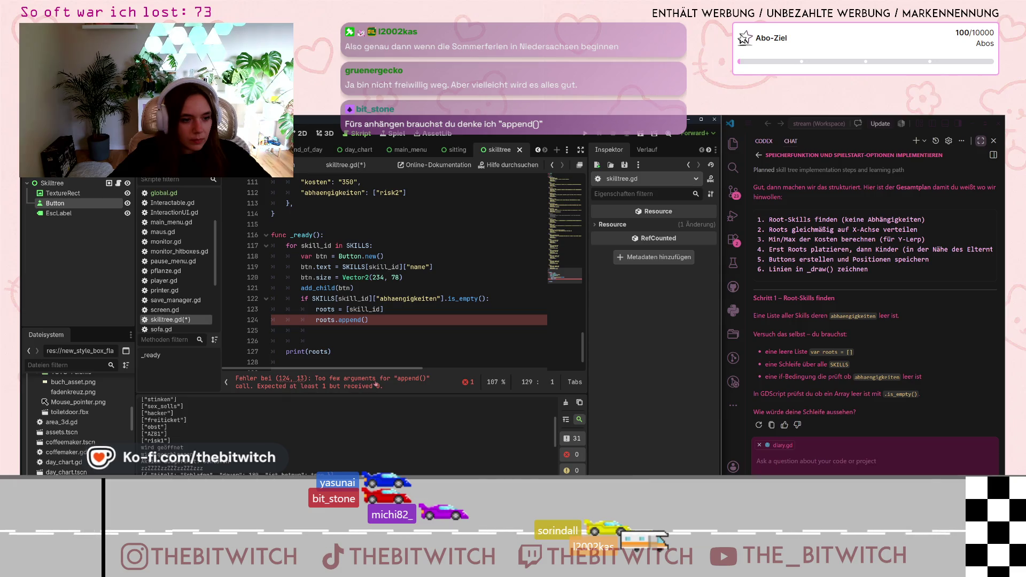
click(364, 319)
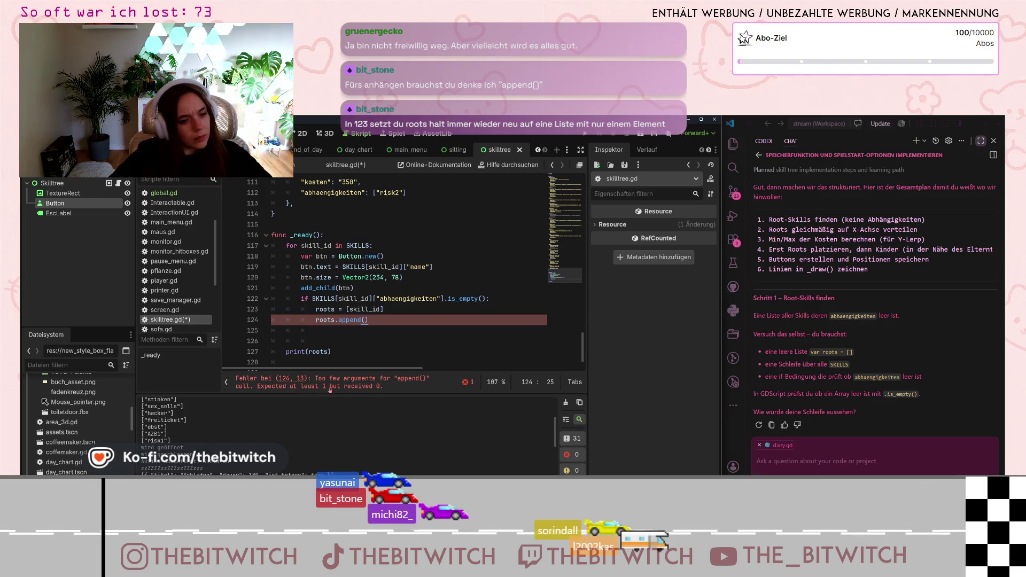
key(Right)
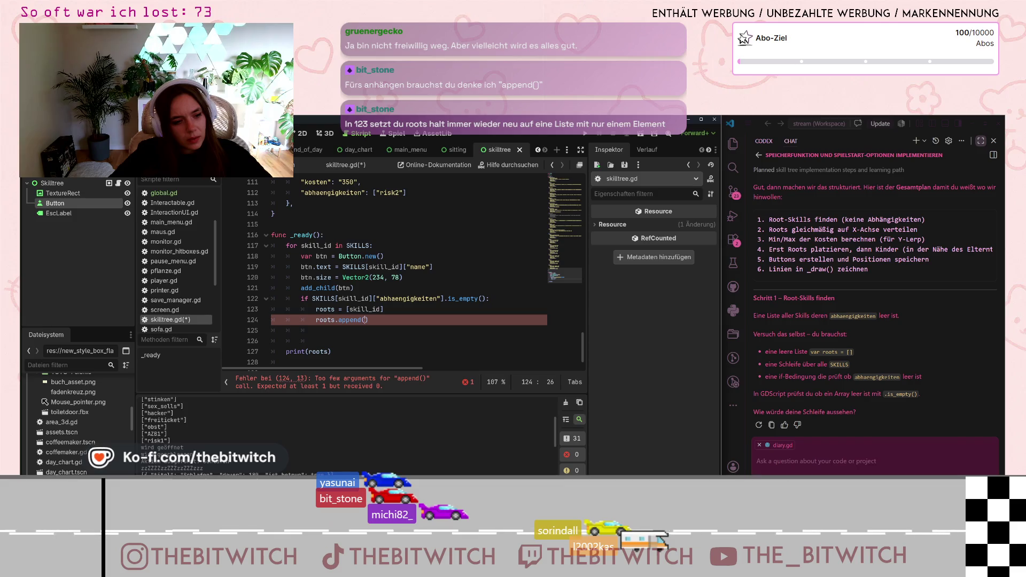
Delete the roots = [skill_id] line, complete roots.append(skill_id), and save.
drag(392, 309, 319, 309)
key(shift+Left)
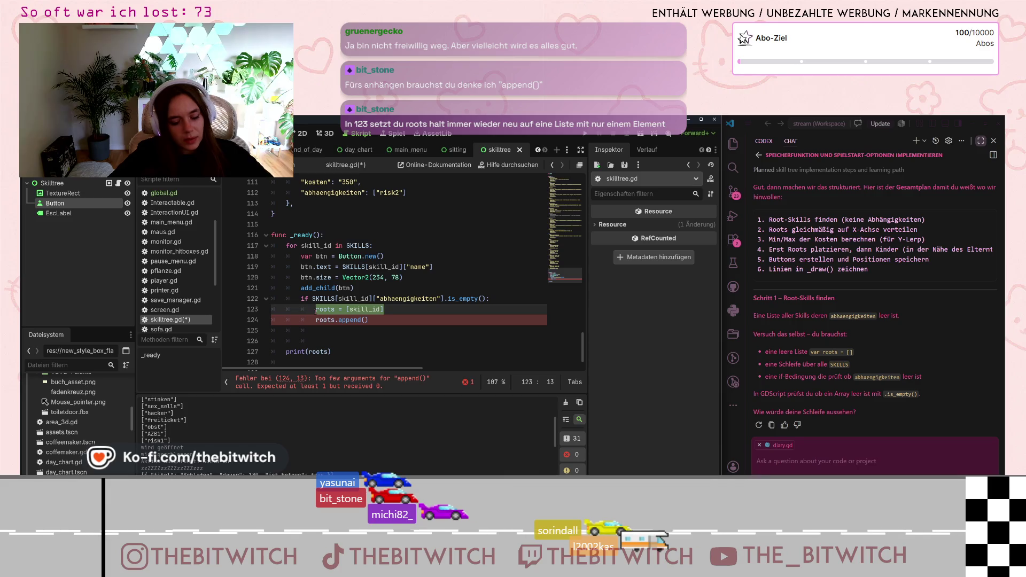
key(BackSpace)
key(Down)
key(End)
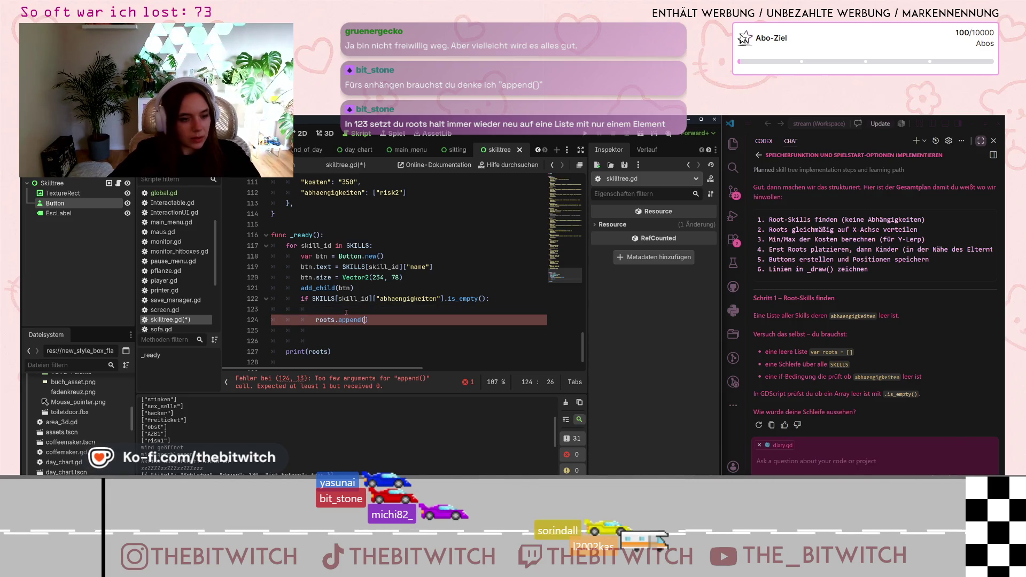
text(skill_id)
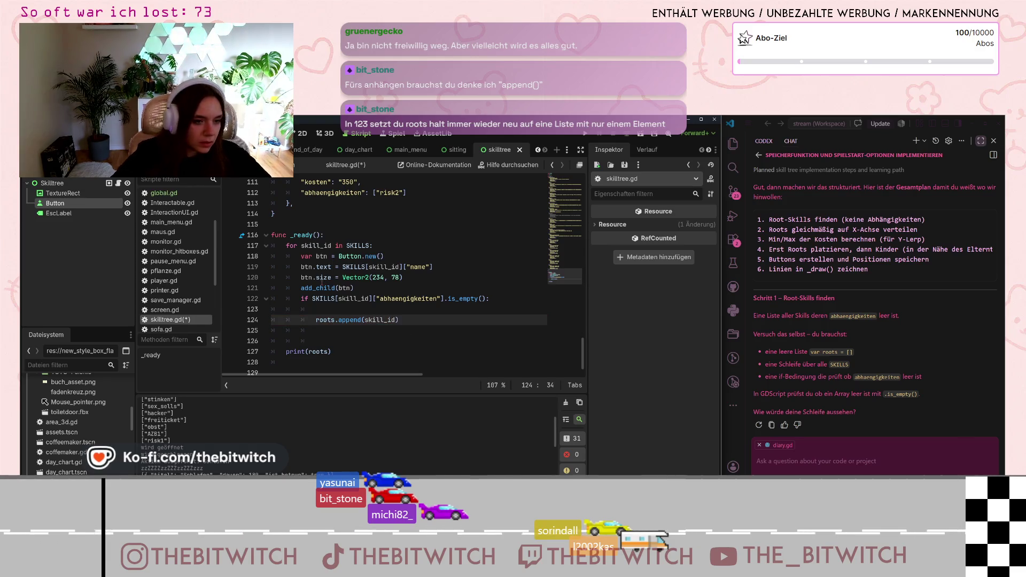
key(Return)
key(ctrl+s)
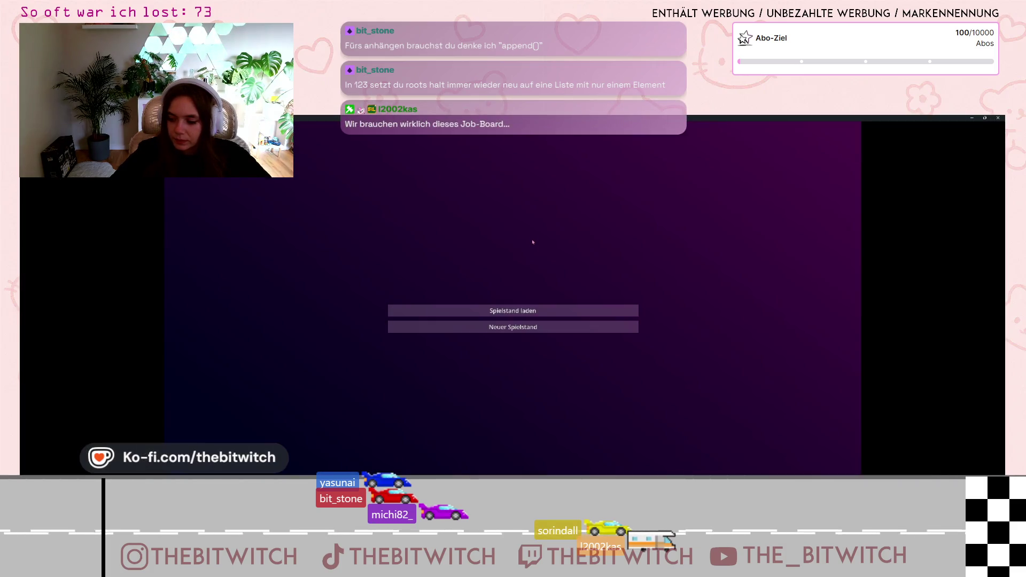
Start a new game, sleep on the sofa to end the day, and check the combined roots output.
click(548, 312)
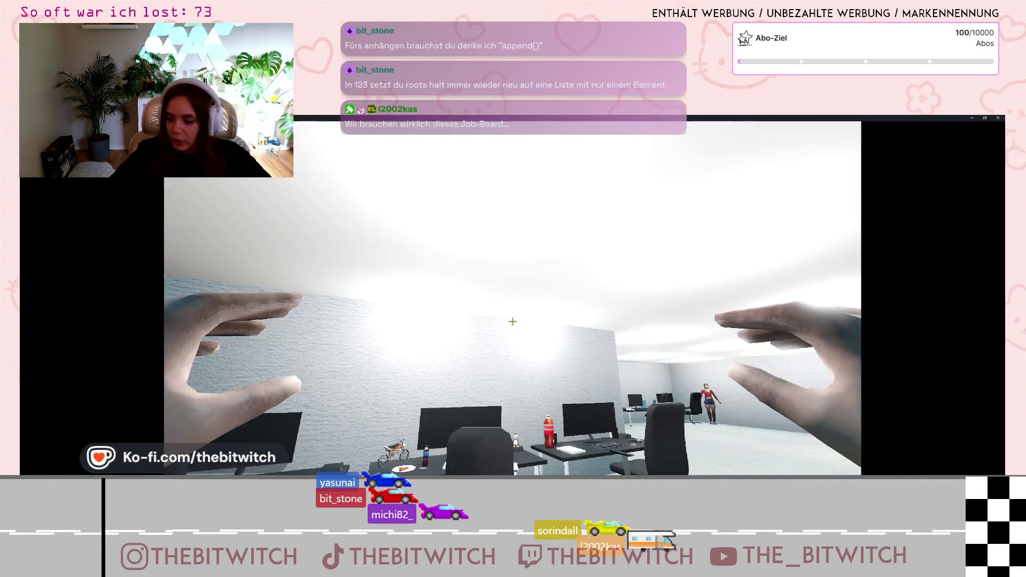
key(w)
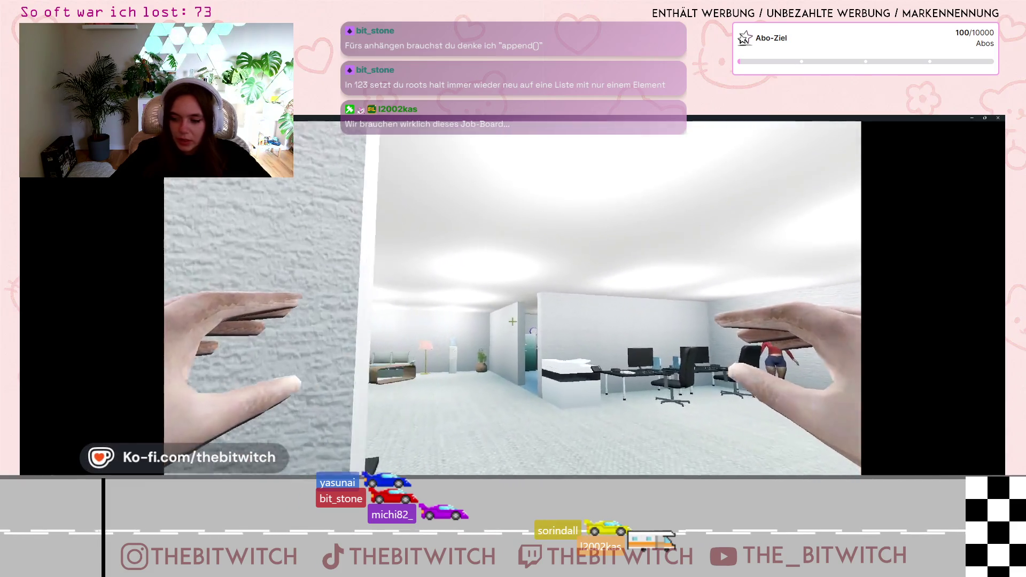
key(w)
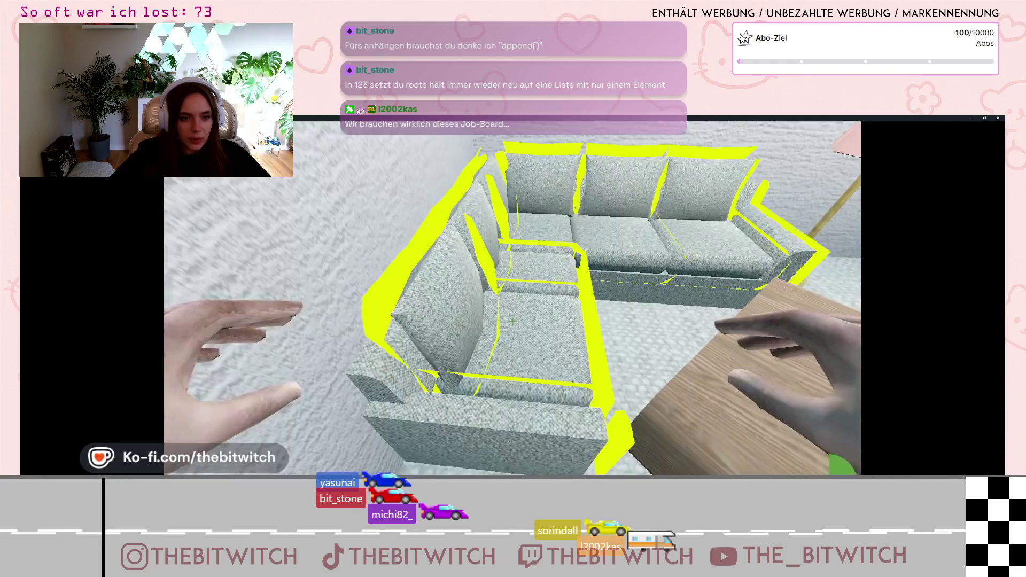
click(512, 321)
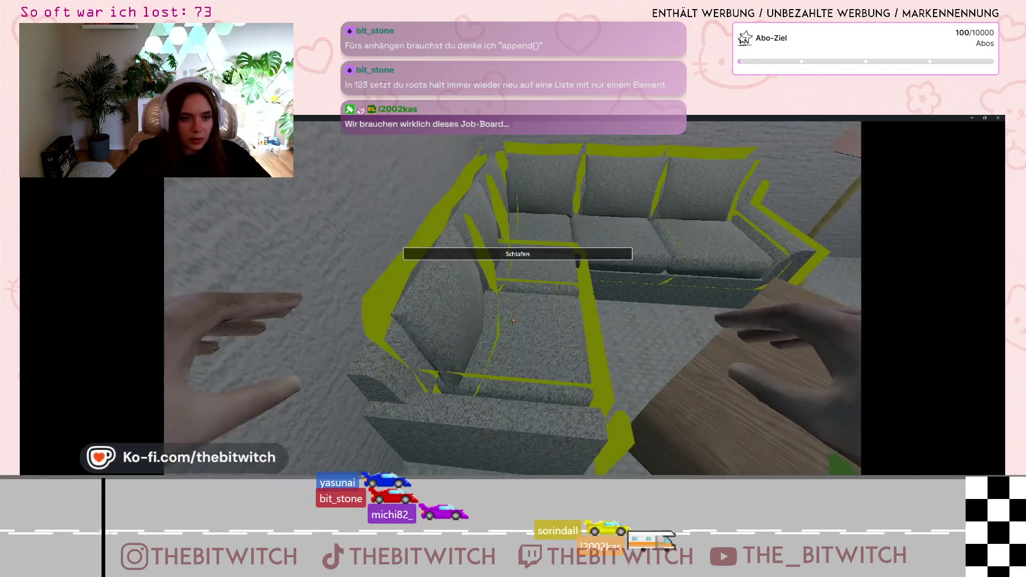
key(super+Down)
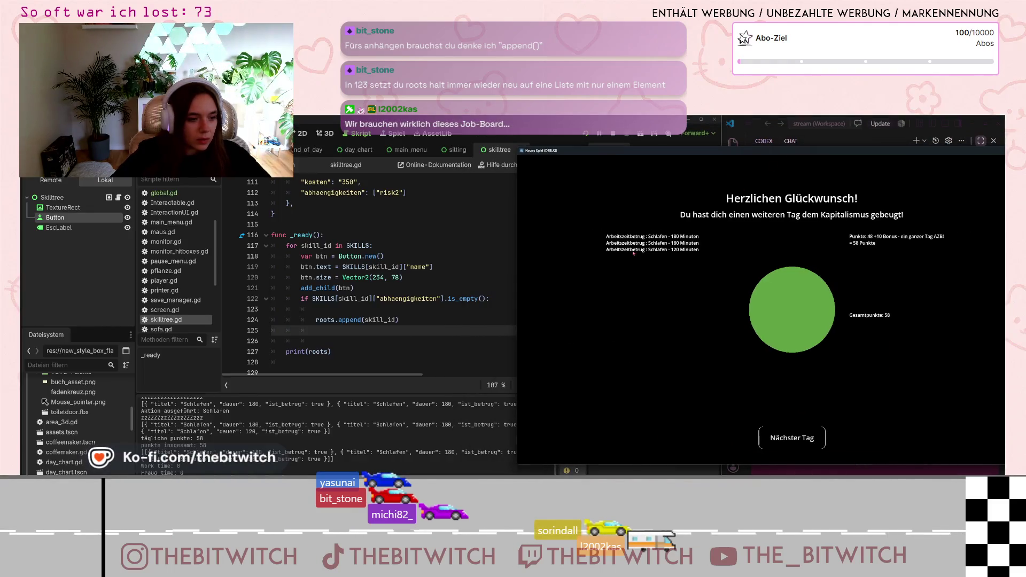
scroll(321, 433, up, 10)
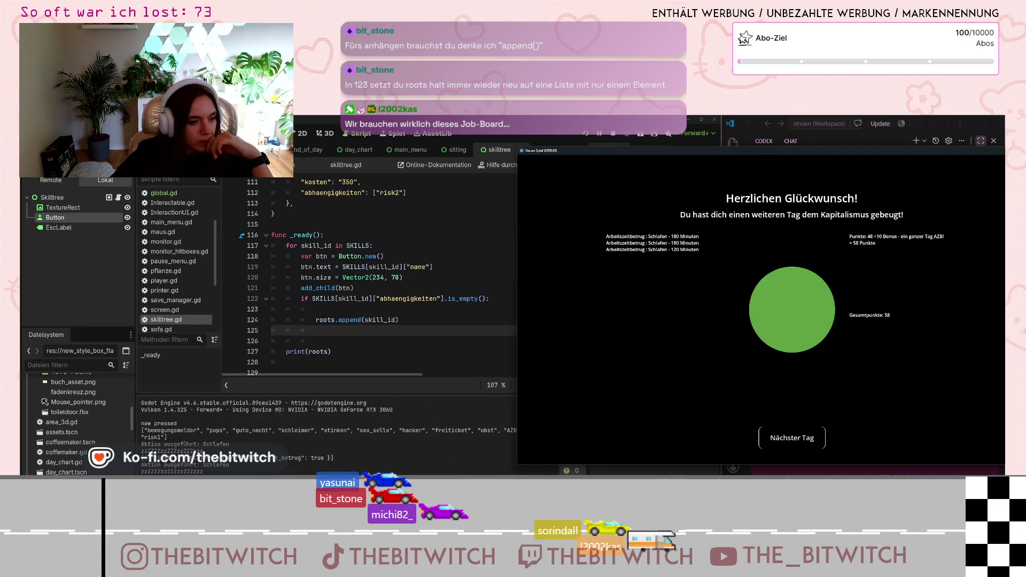
click(347, 470)
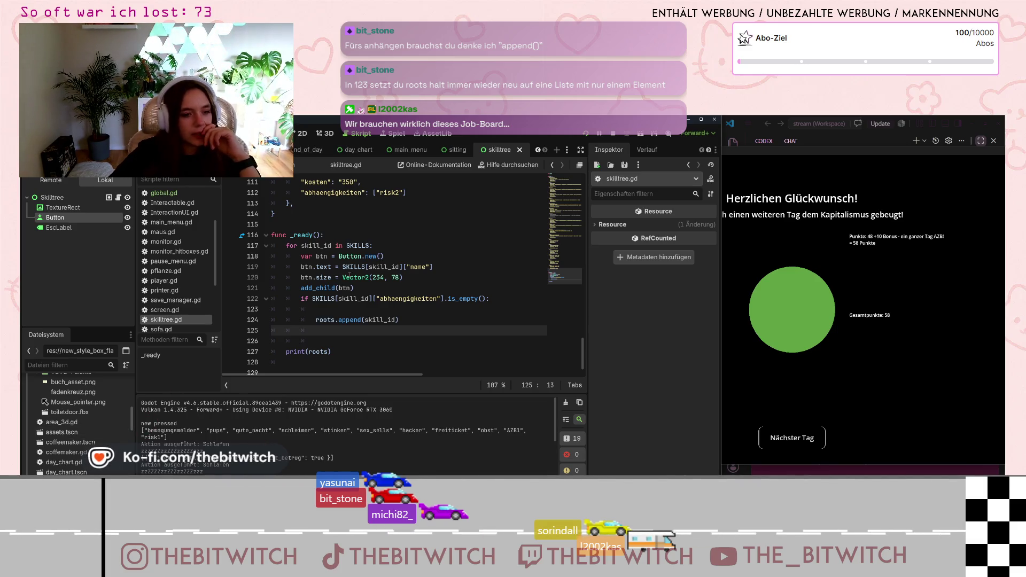
click(326, 309)
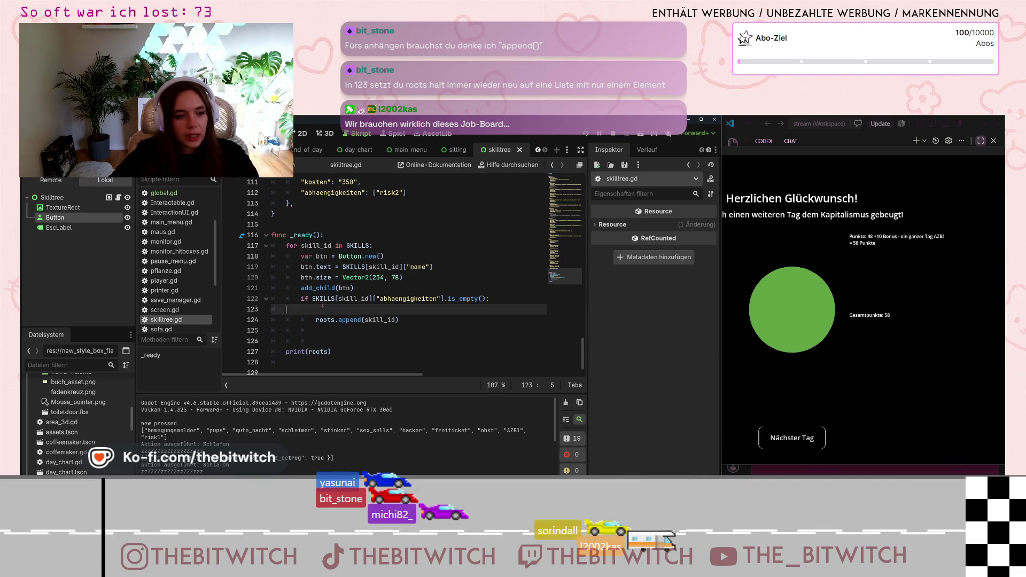
key(Delete)
triple_click(307, 332)
key(BackSpace)
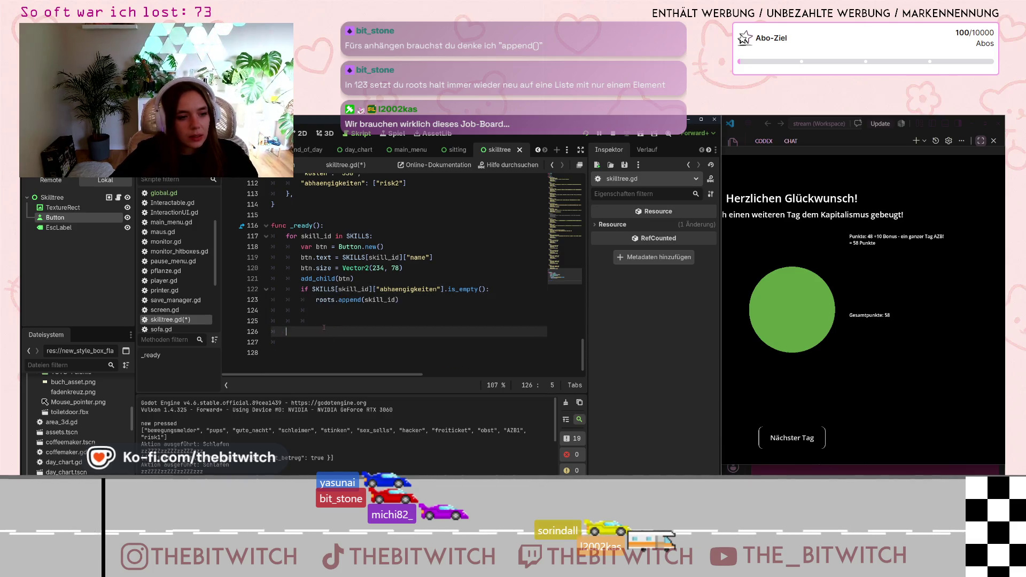
key(BackSpace)
key(F5)
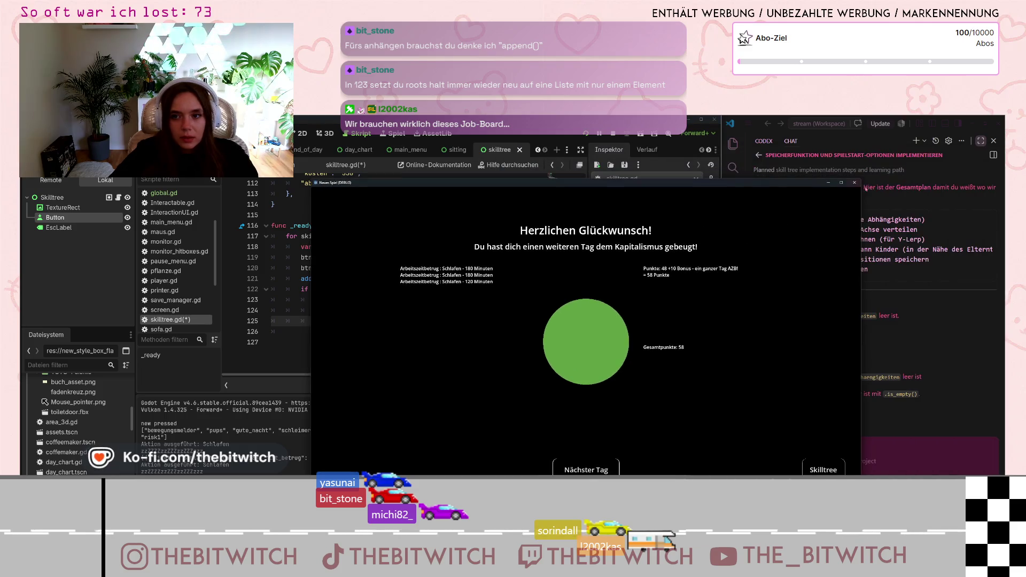
click(849, 187)
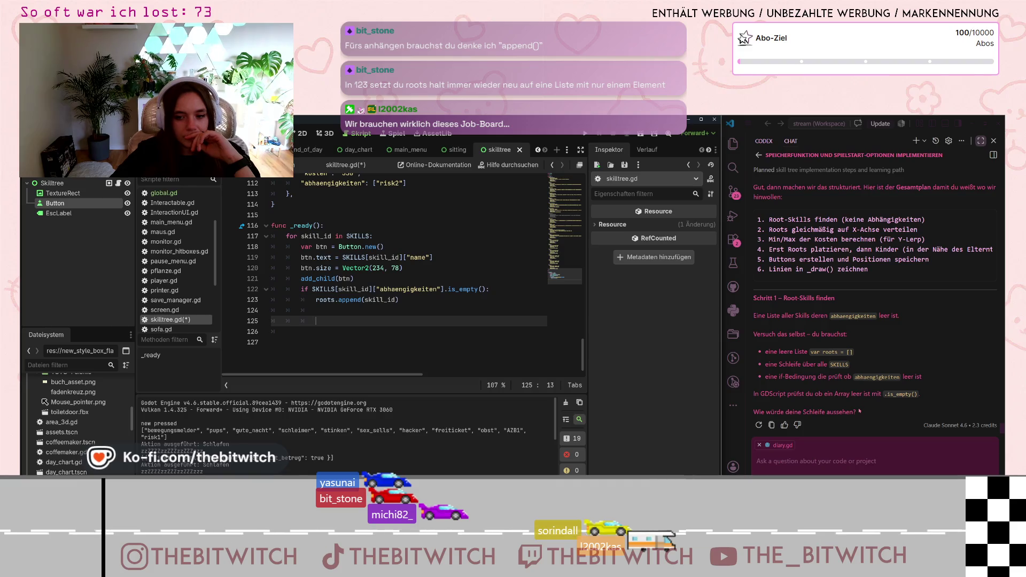
click(830, 455)
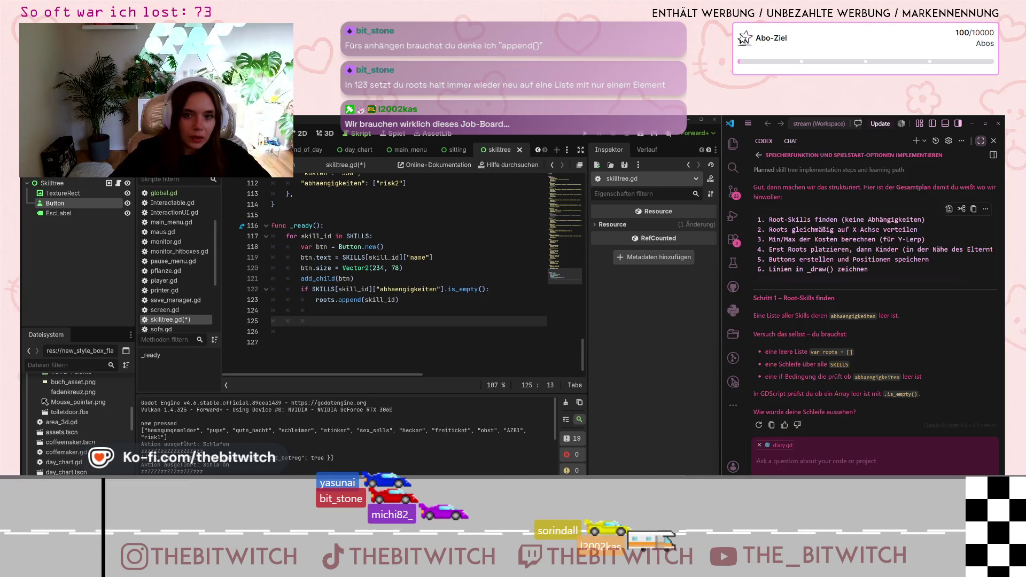
Open skilltree.gd from the Explorer, review _ready, and hide the sidebar.
click(733, 143)
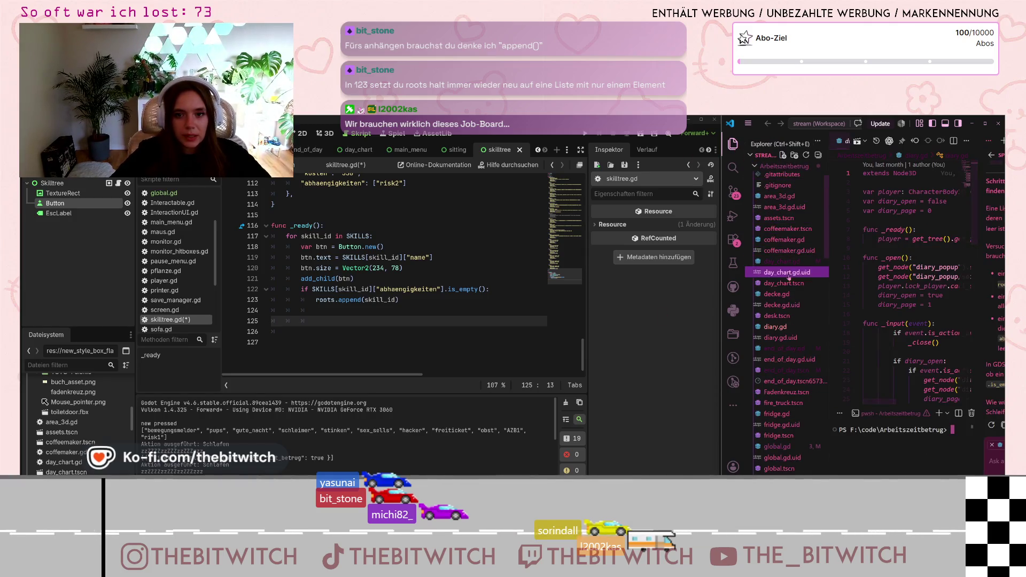
scroll(783, 301, down, 15)
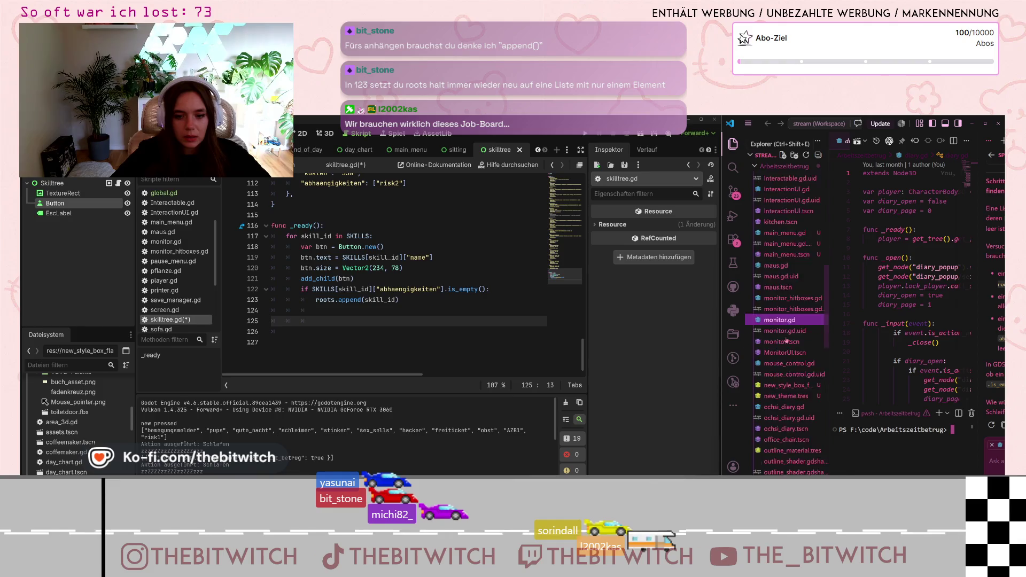
scroll(782, 359, down, 5)
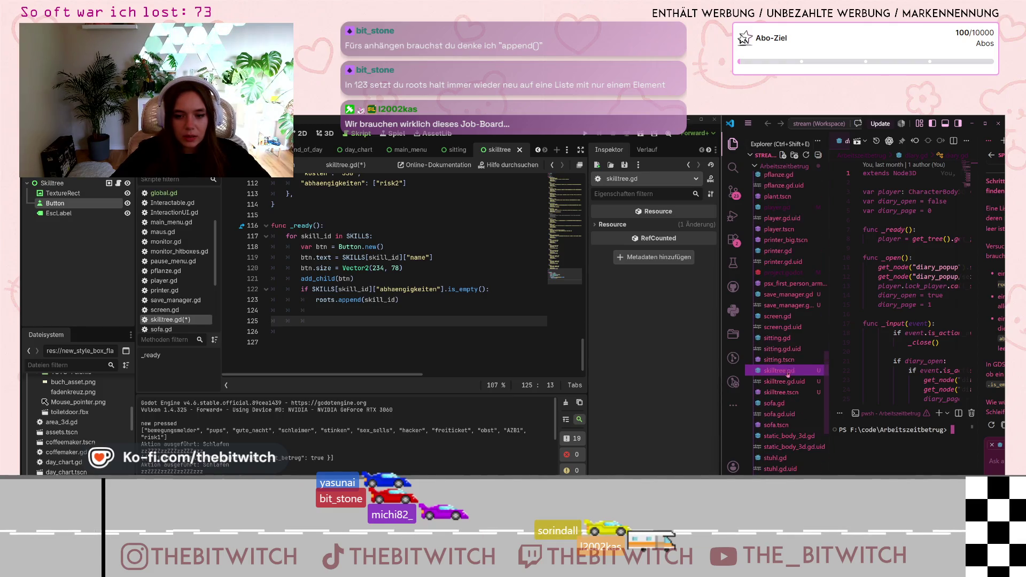
click(783, 398)
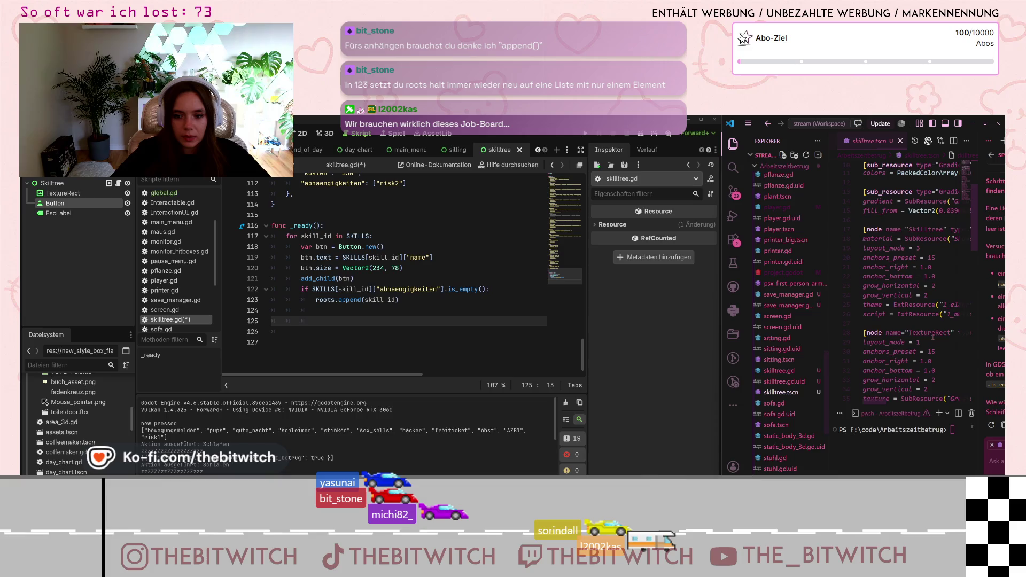
click(779, 371)
scroll(908, 329, down, 5)
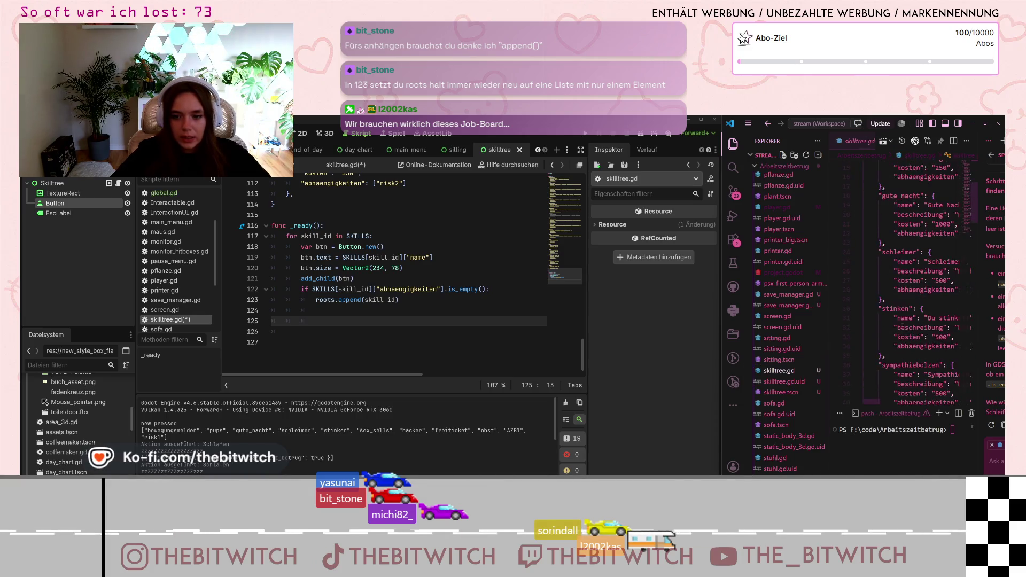
scroll(907, 328, down, 20)
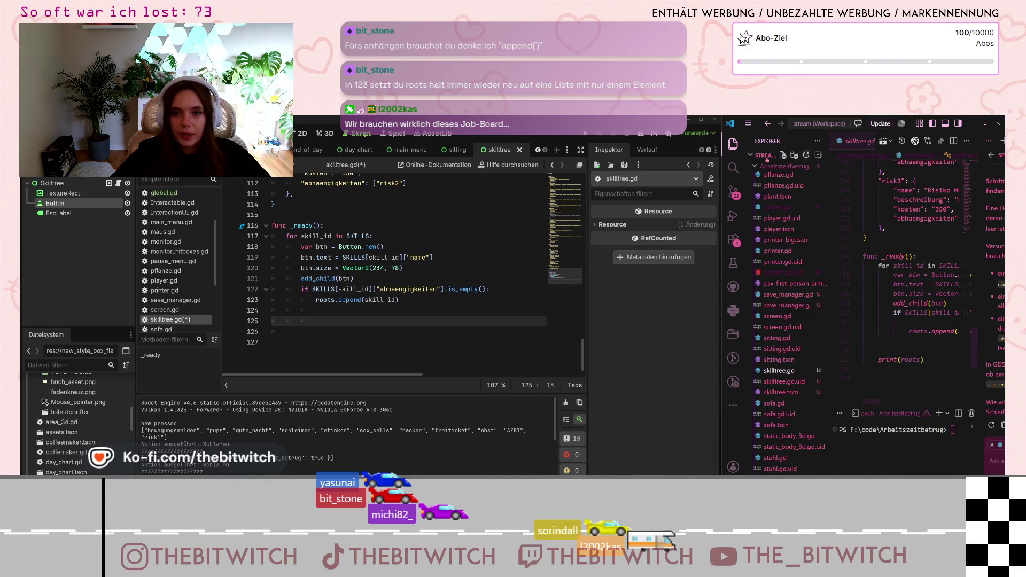
key(ctrl+b)
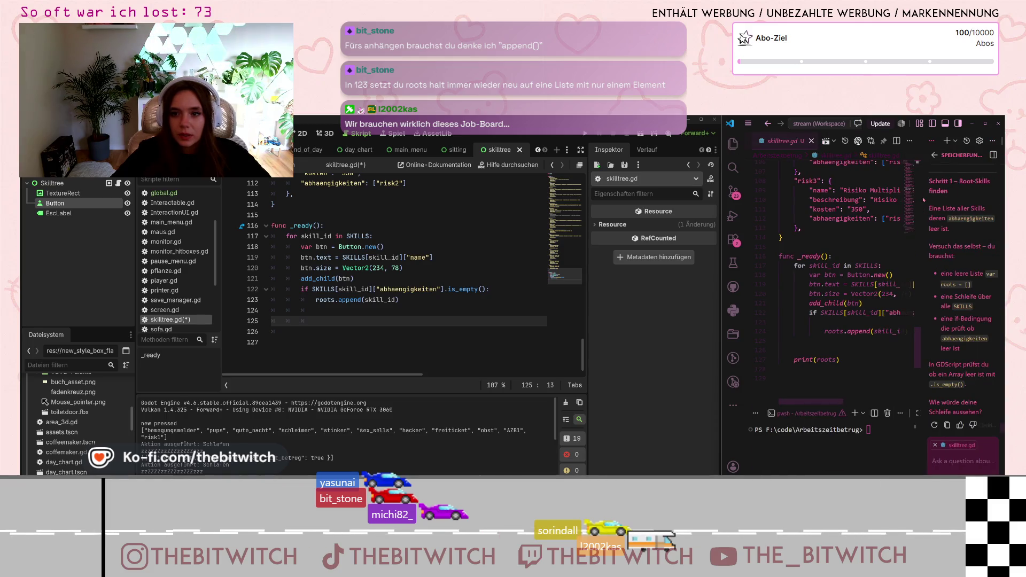
In the expanded Codex chat, say it's built in skilltree and ask for review and the next step.
click(981, 141)
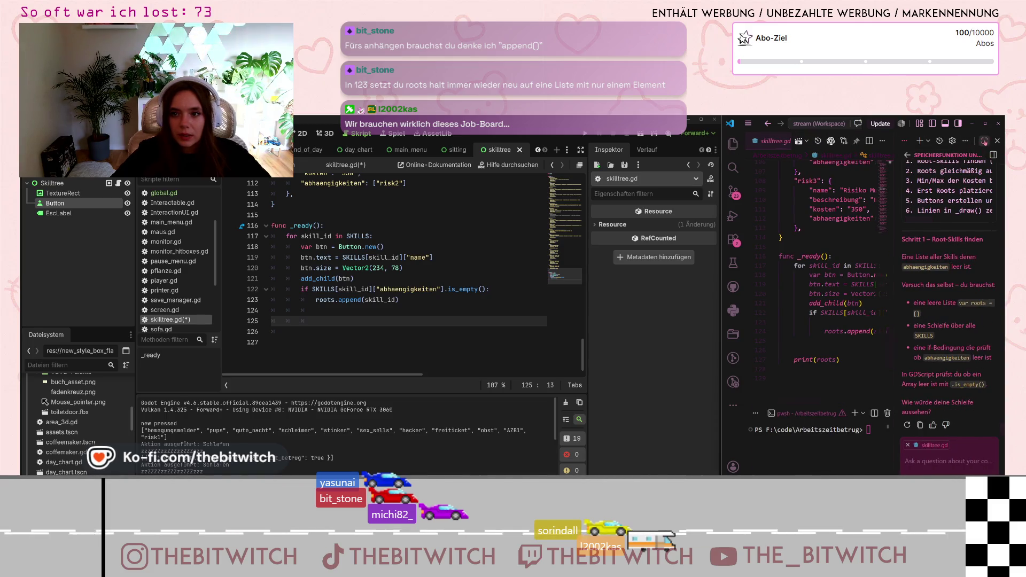
text(okay,)
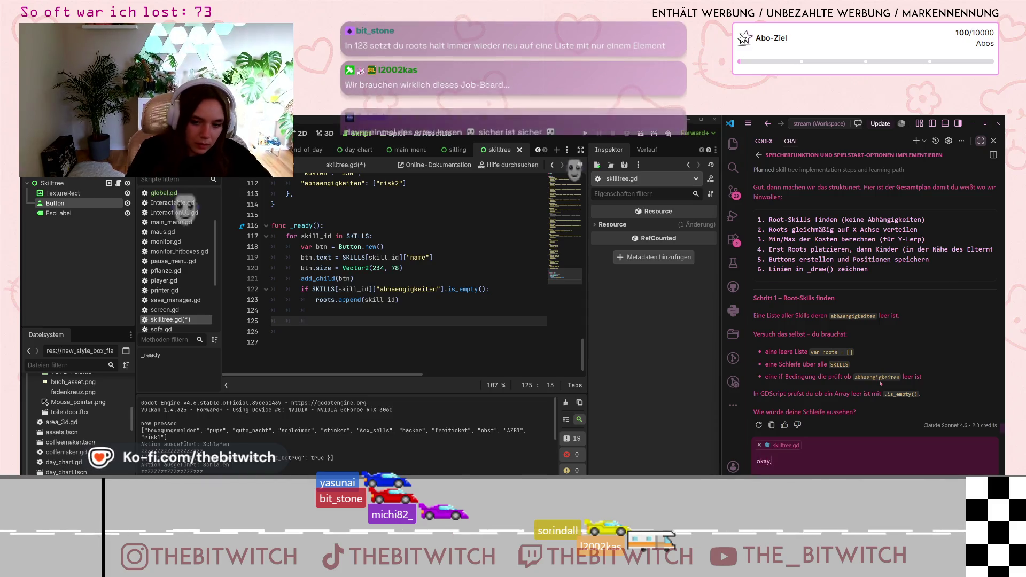
text( habe es in ski)
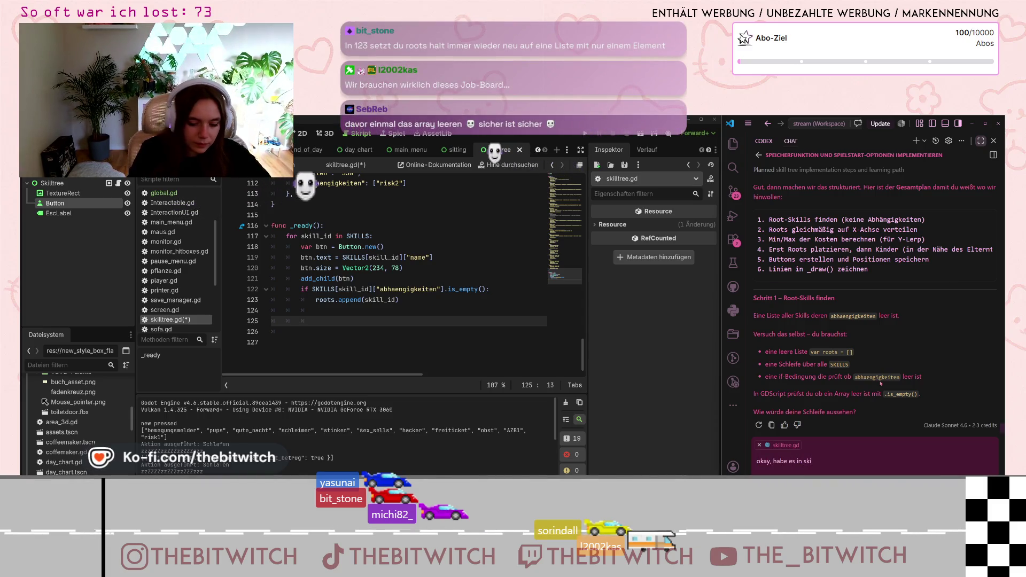
text(lltz)
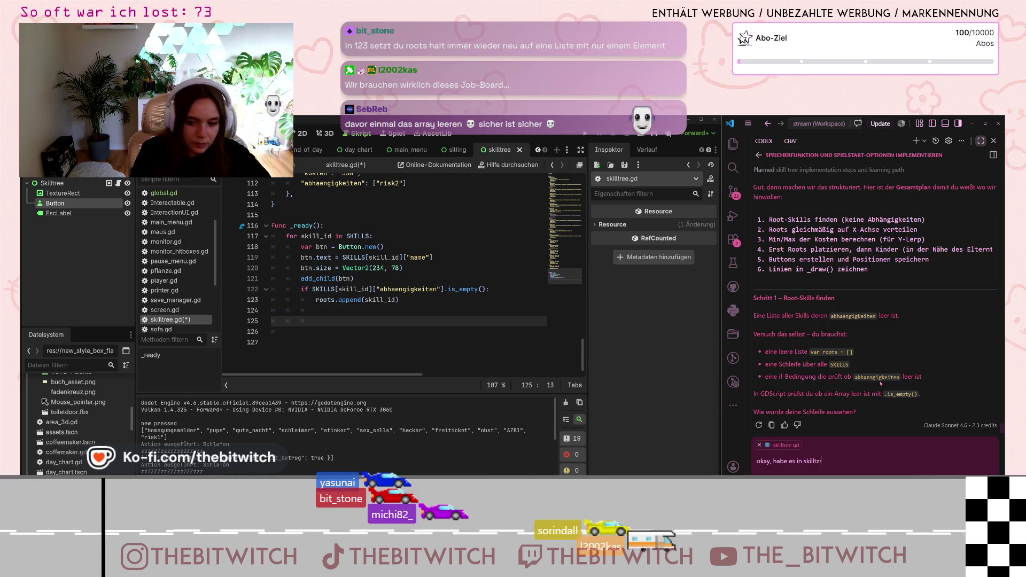
key(BackSpace)
text(ree gebaut)
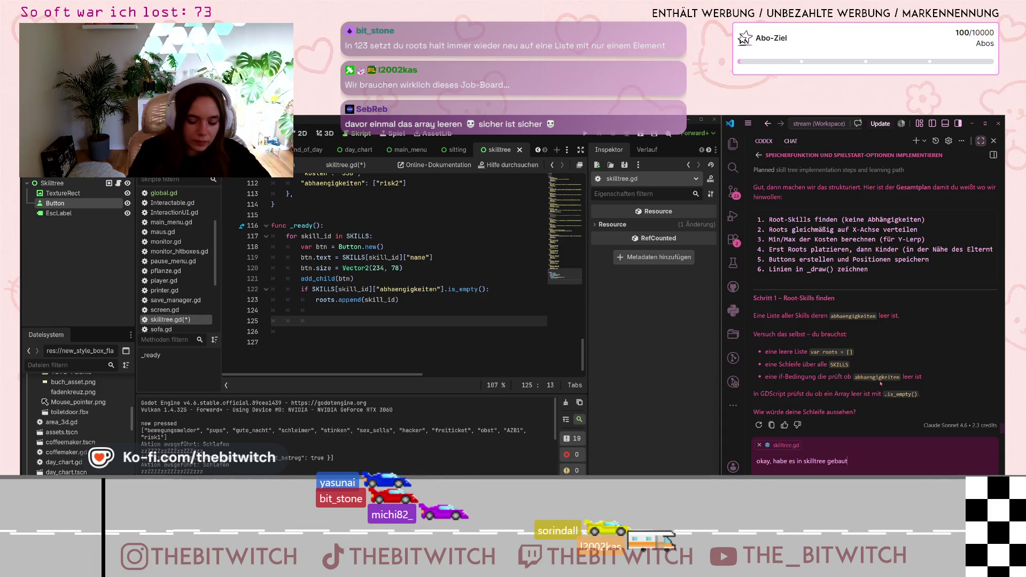
text(. Sieh e)
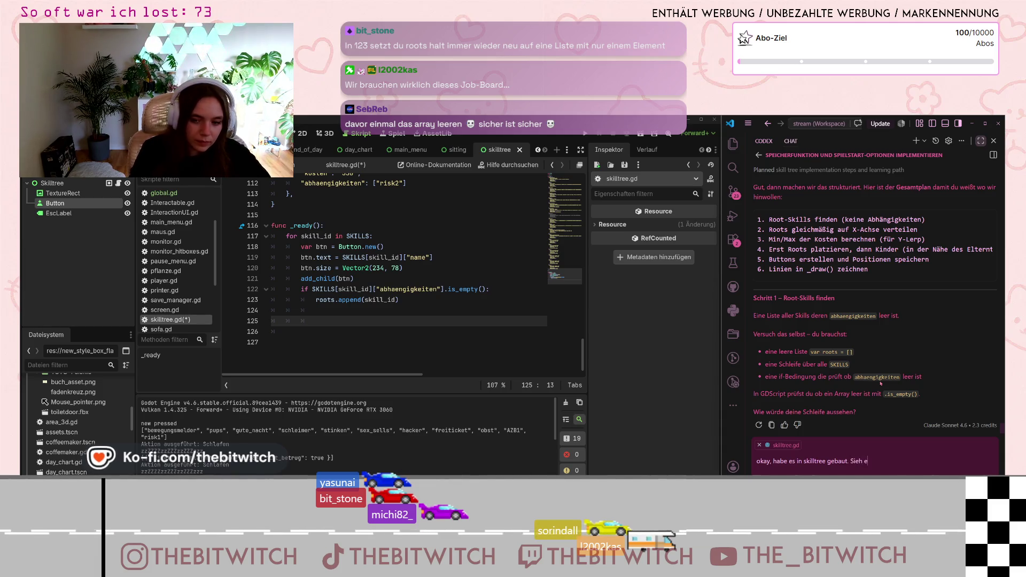
text(s dir an, sag wie es ist und d)
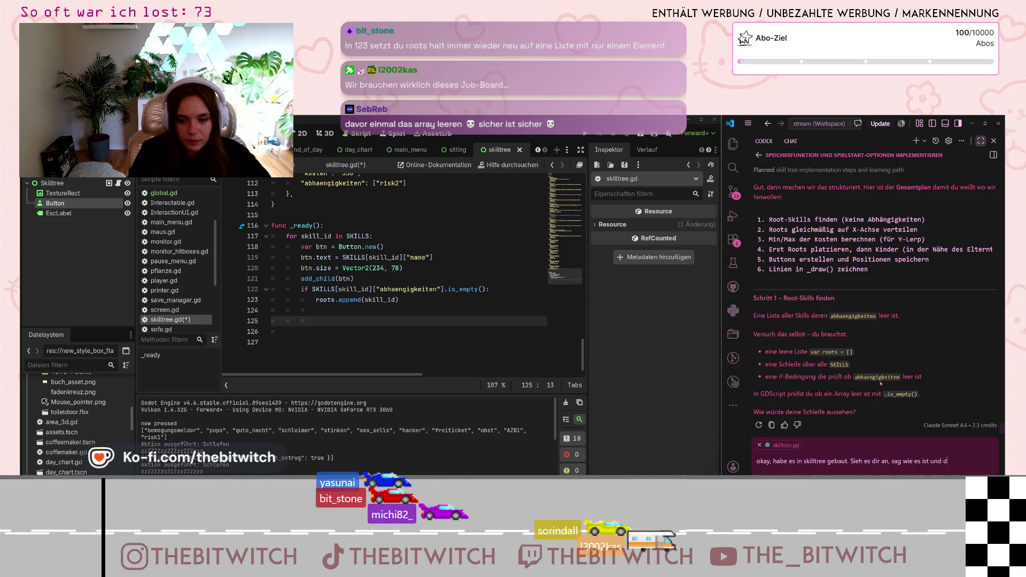
text(ter step)
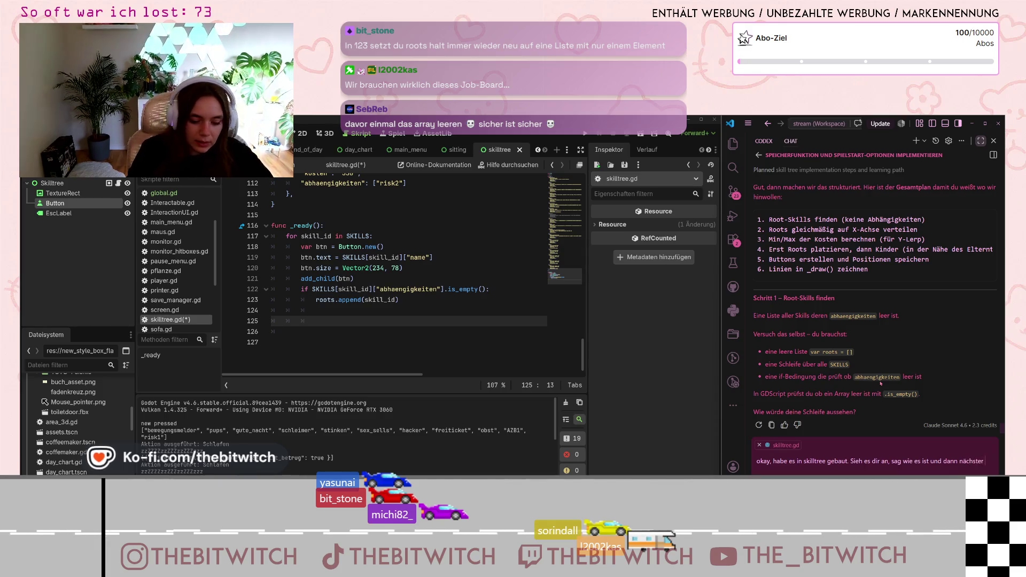
key(Return)
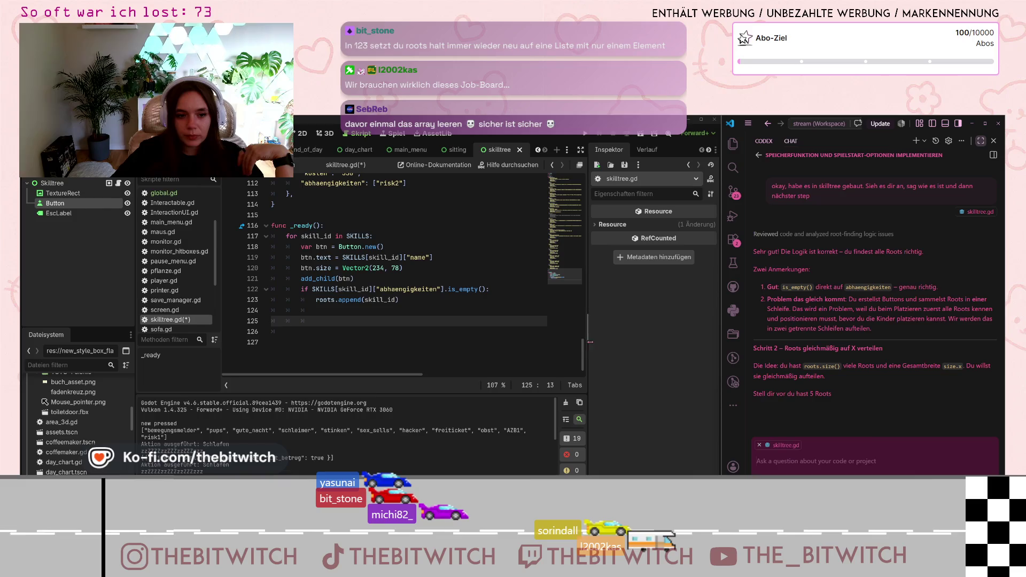
scroll(584, 353, up, 5)
scroll(584, 353, down, 4)
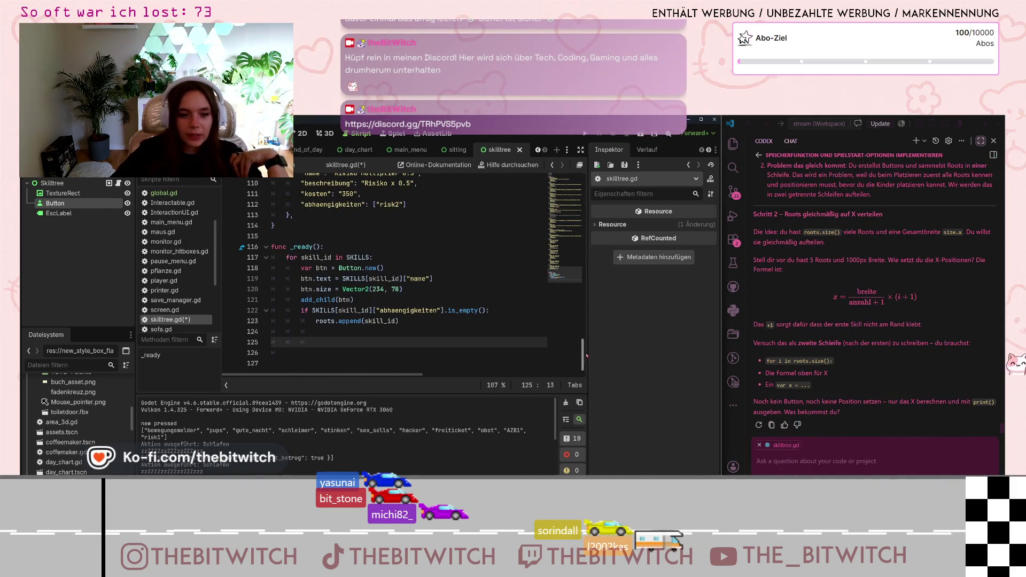
scroll(584, 357, up, 5)
scroll(583, 355, down, 4)
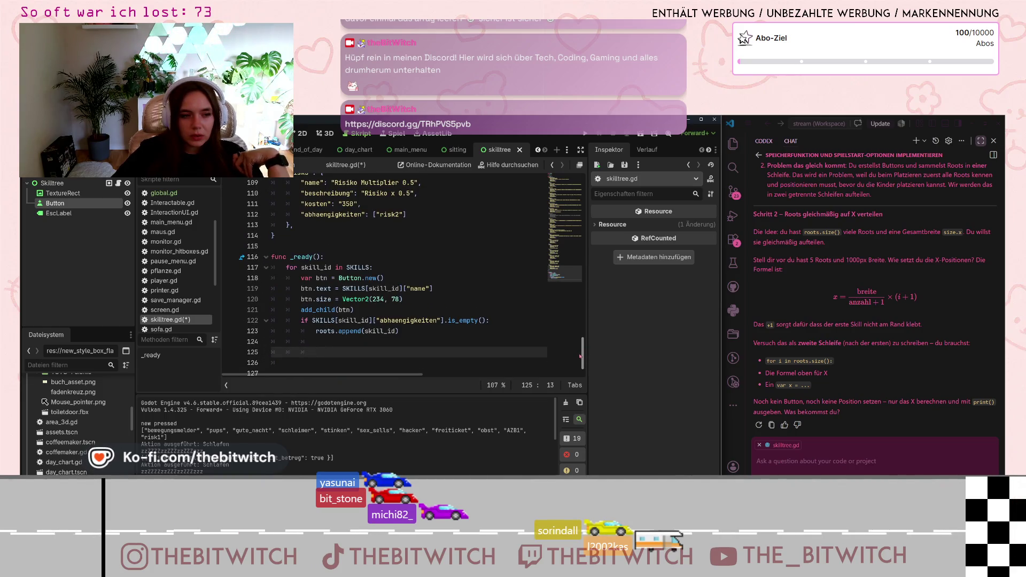
scroll(580, 355, down, 1)
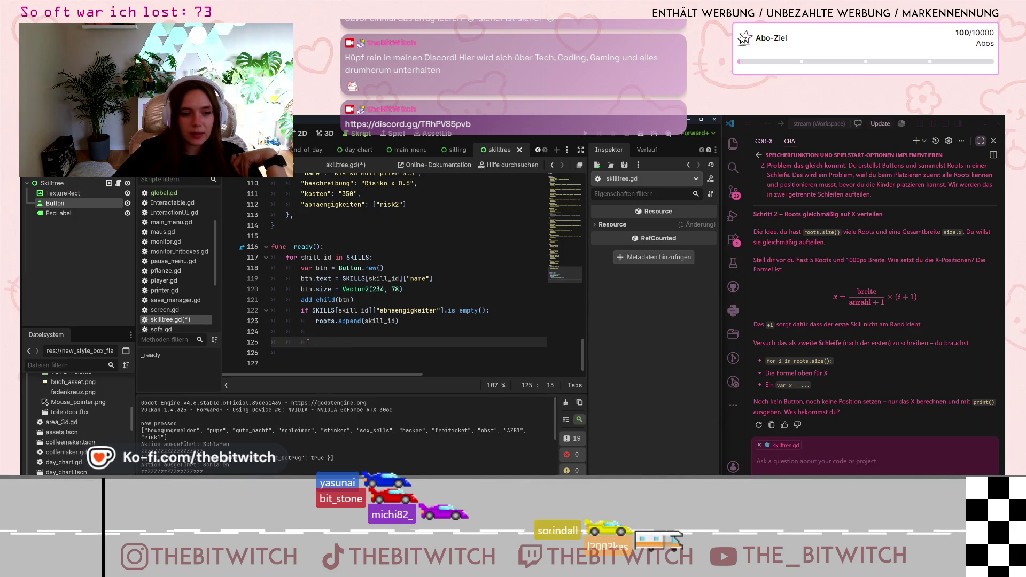
key(Return)
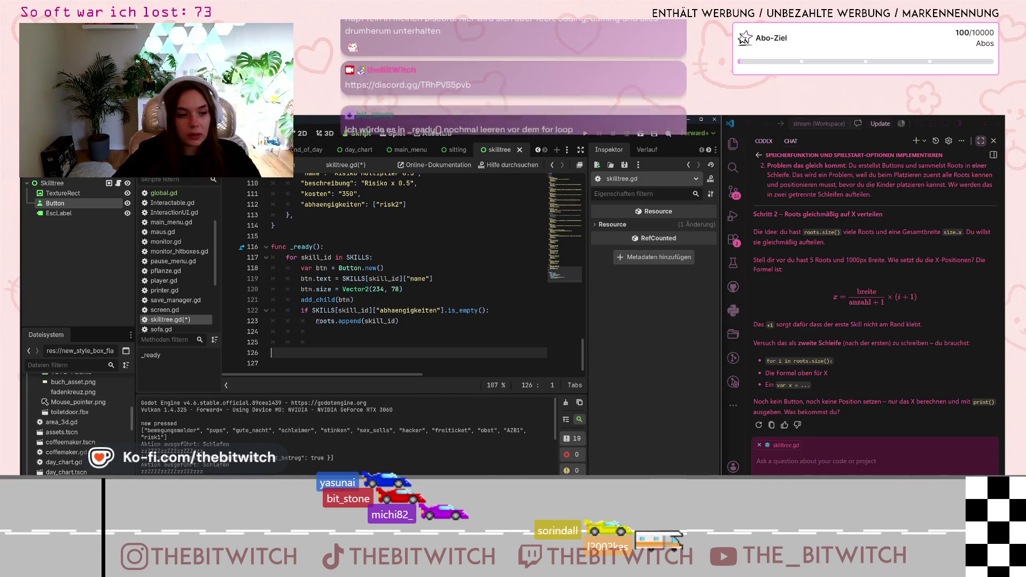
key(BackSpace)
key(BackSpace)
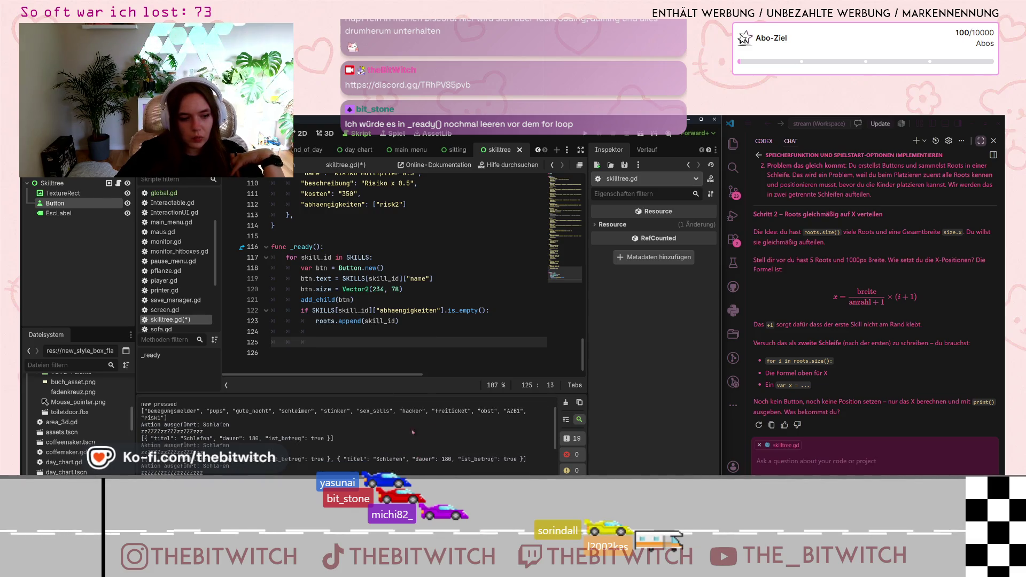
click(335, 245)
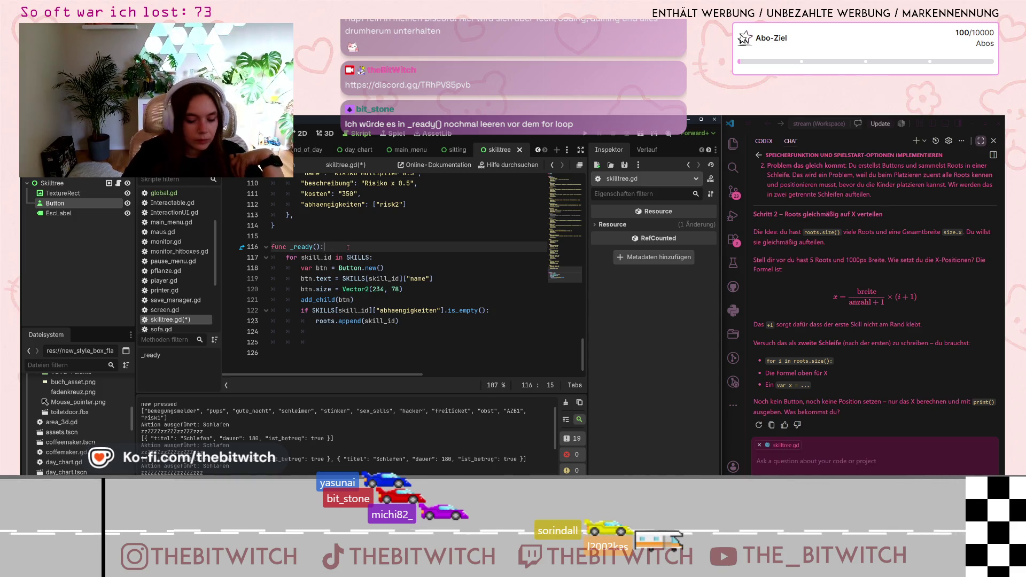
Insert 'roots = []' as the first line of _ready() and save skilltree.gd.
key(Return)
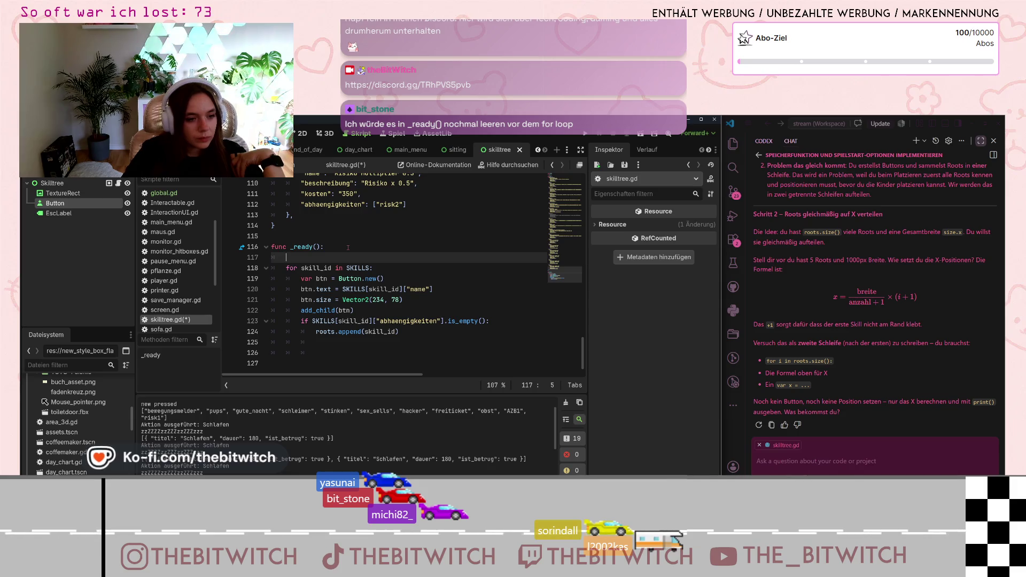
text(roots = )
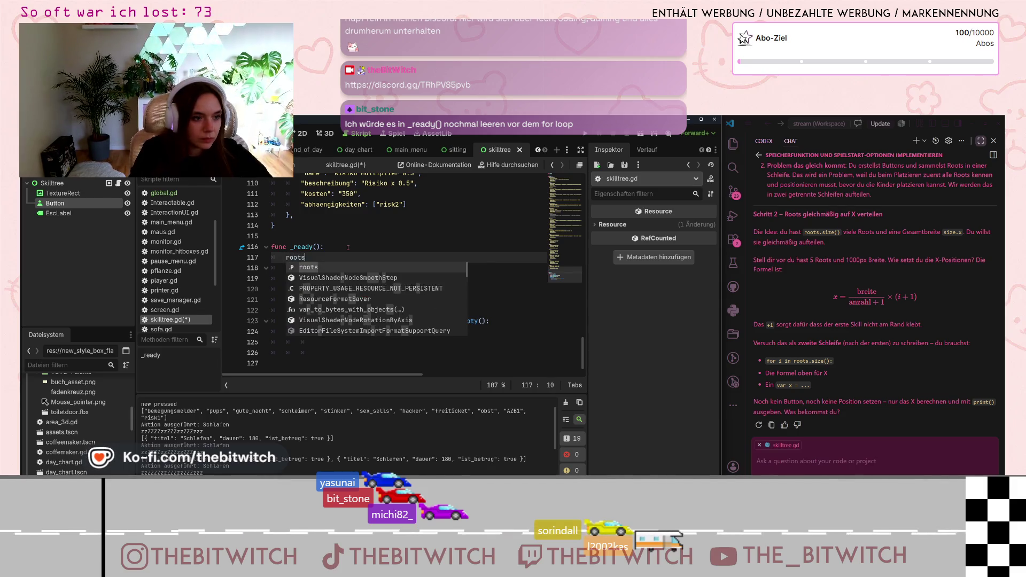
text([])
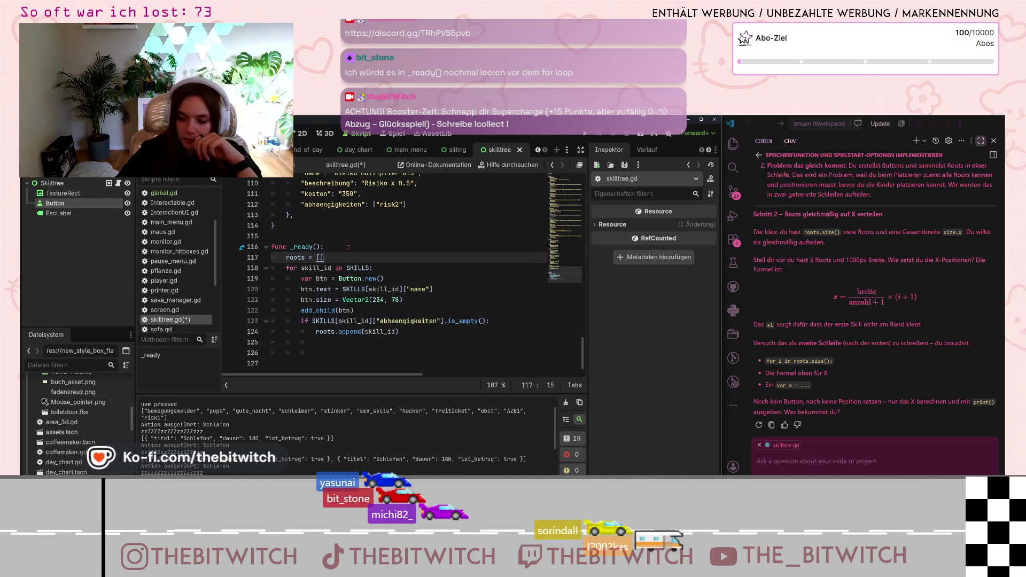
click(389, 342)
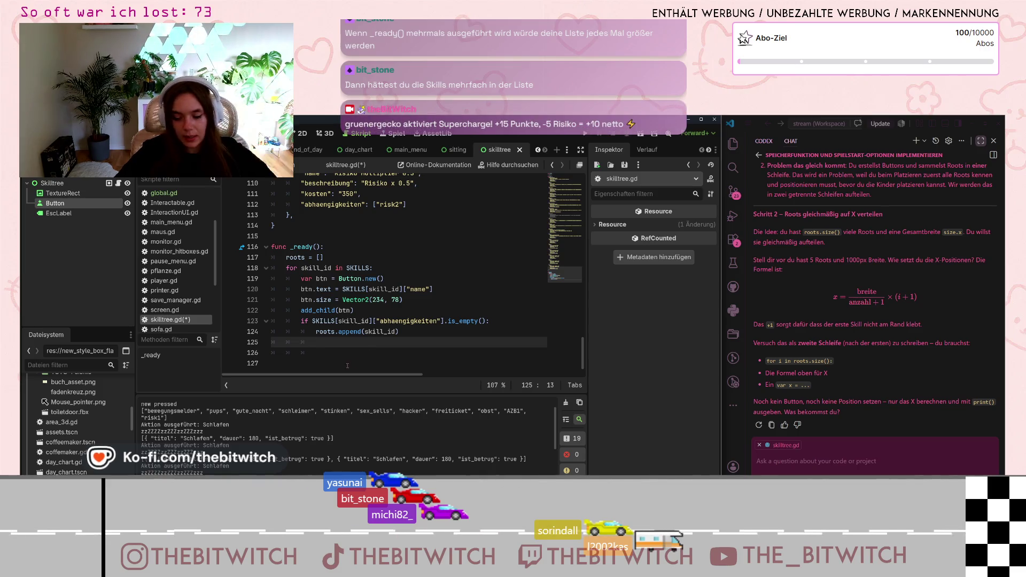
key(ctrl+s)
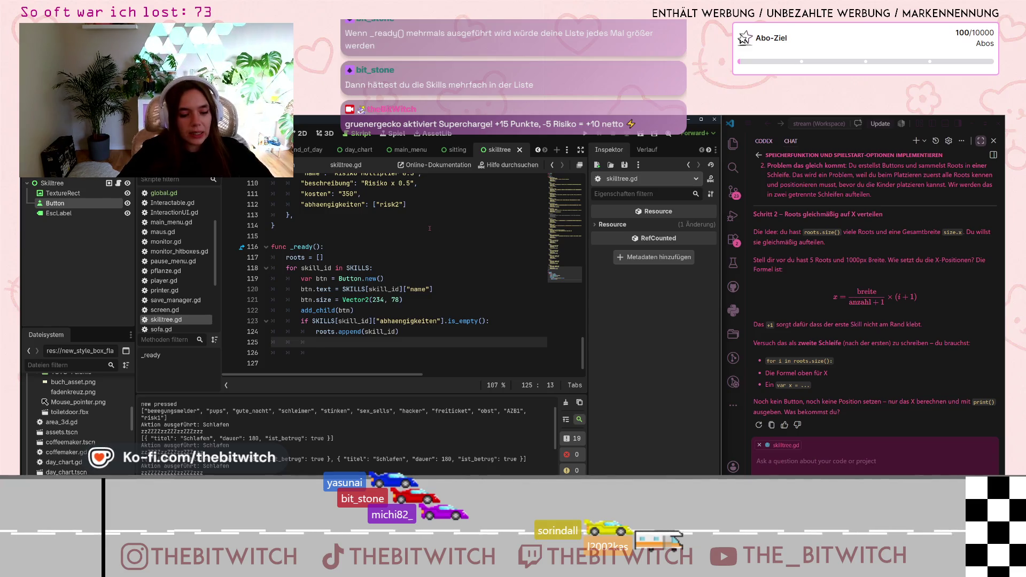
scroll(395, 246, up, 2)
scroll(396, 246, up, 6)
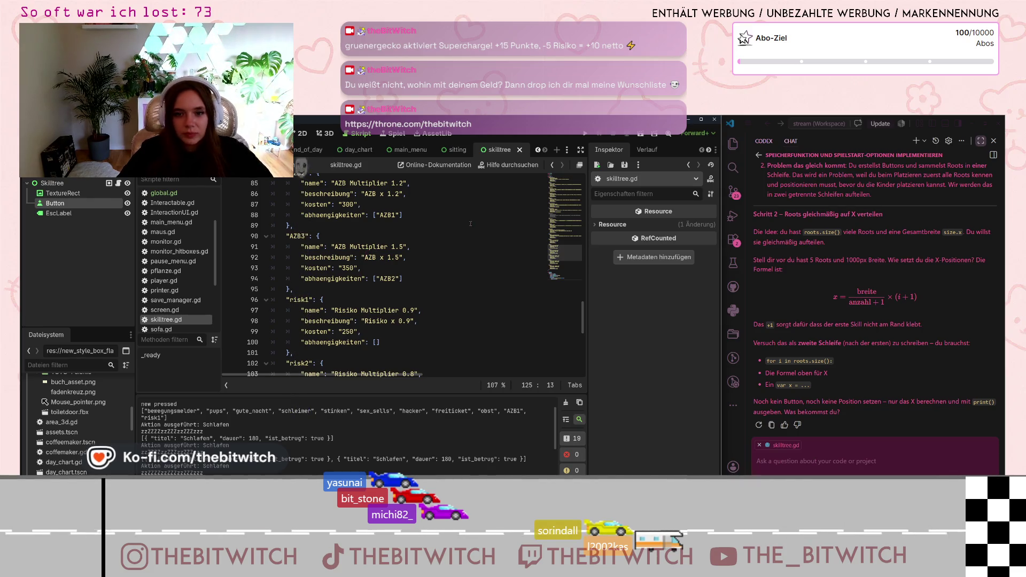
click(836, 285)
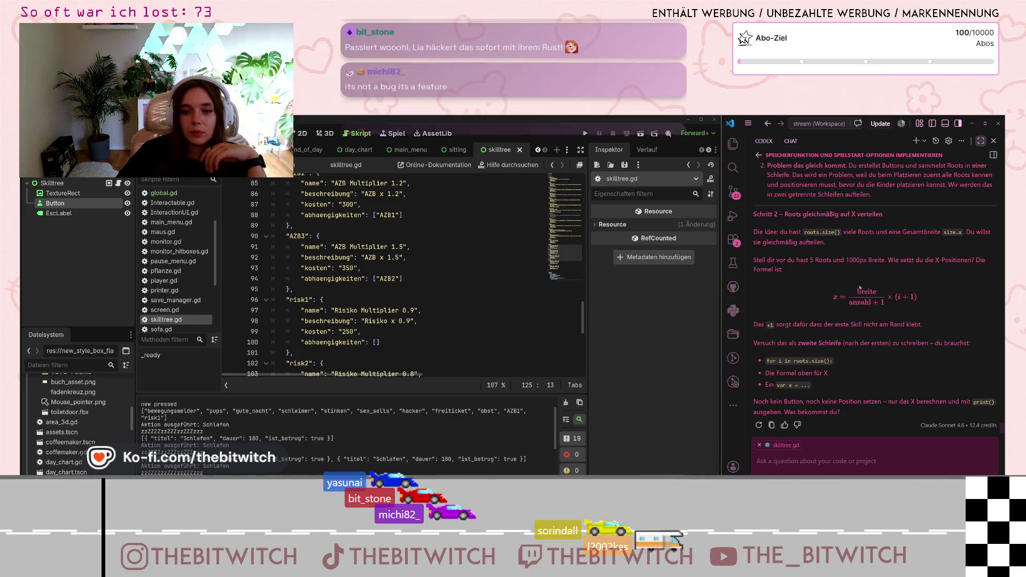
scroll(957, 293, up, 5)
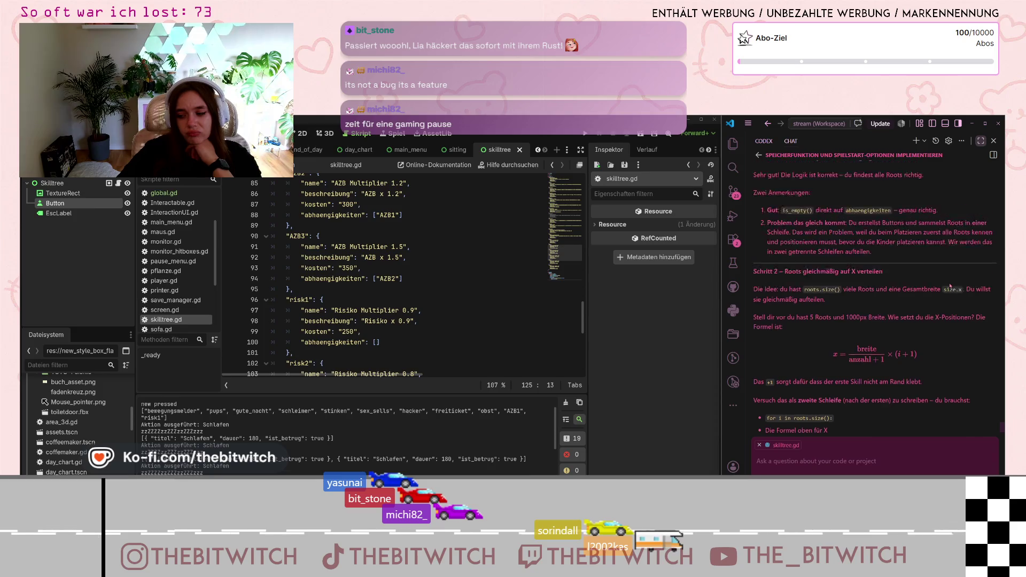
scroll(908, 287, down, 1)
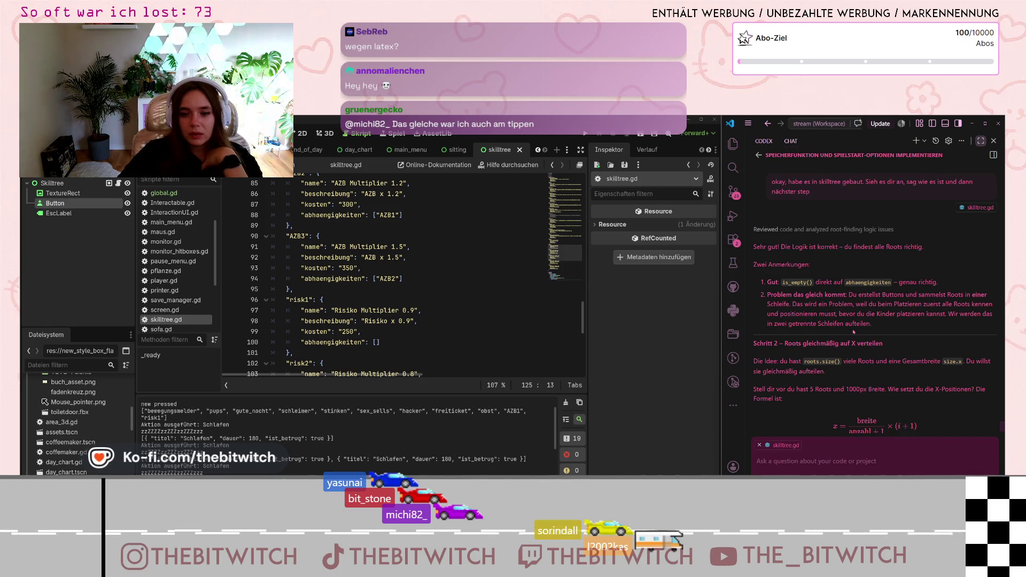
Review the Button setup lines 119–121 and the loop's end, then load the streamer's link page.
scroll(338, 342, down, 8)
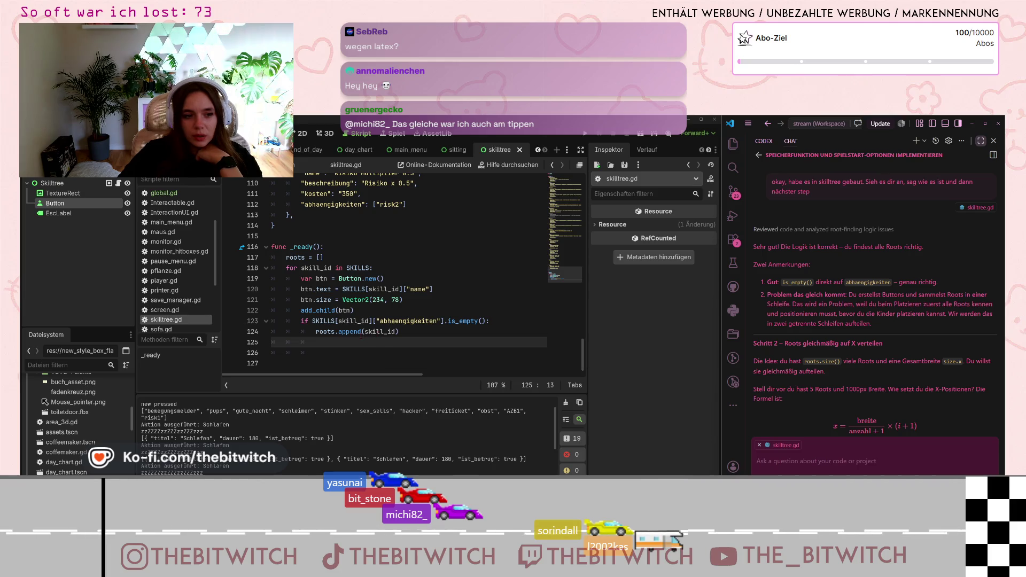
mouse_move(361, 335)
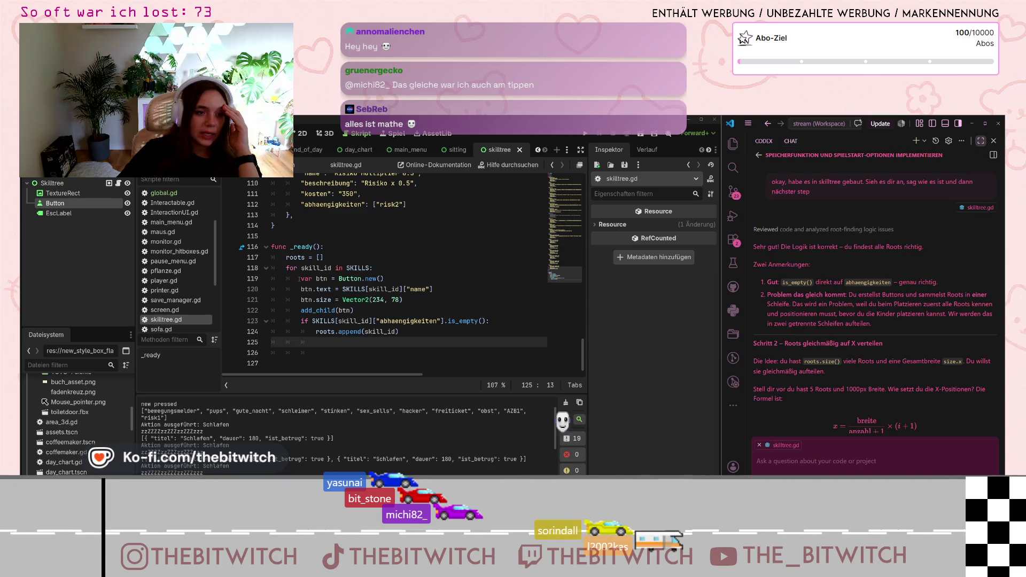
click(356, 307)
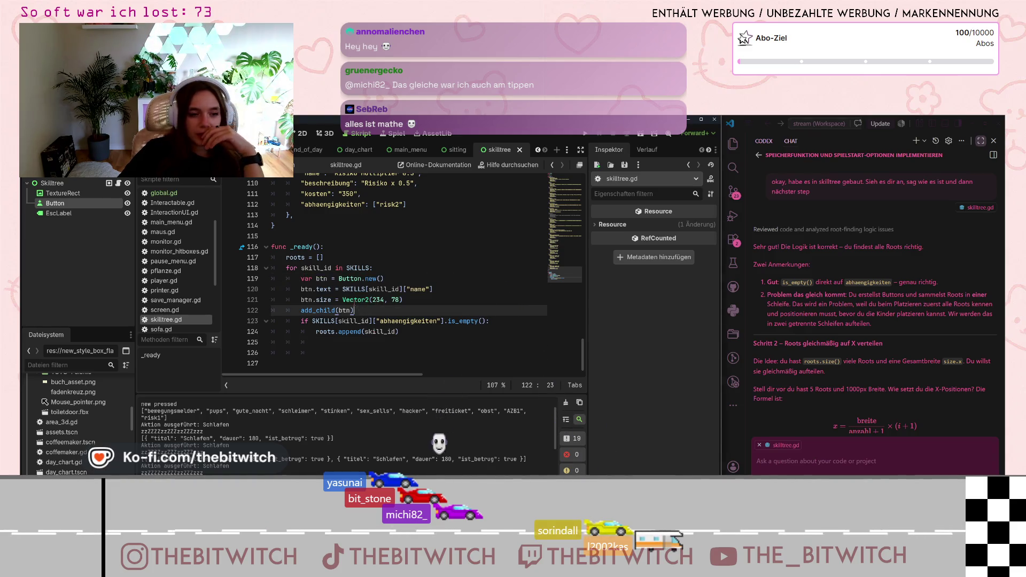
mouse_move(355, 303)
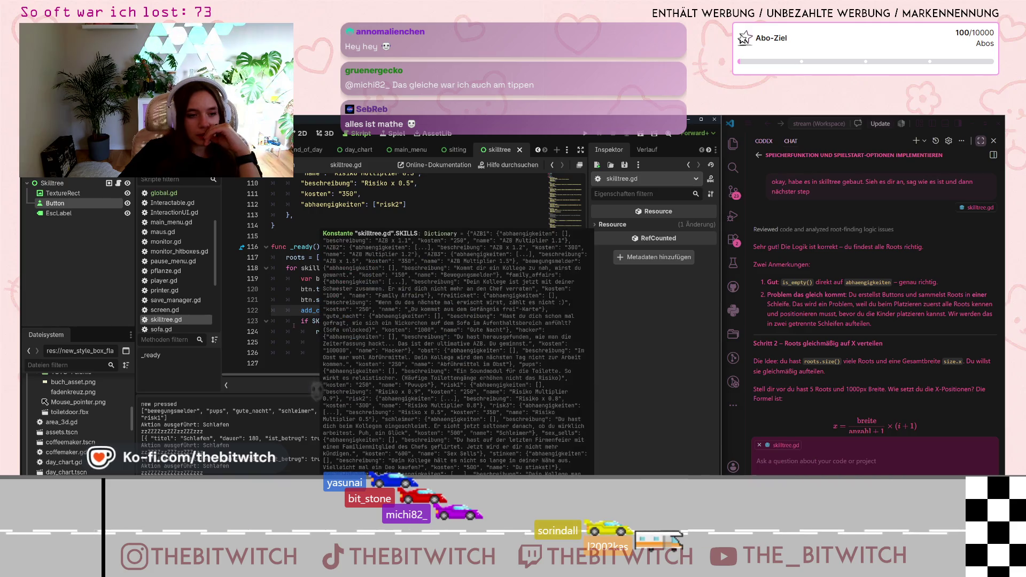
click(327, 344)
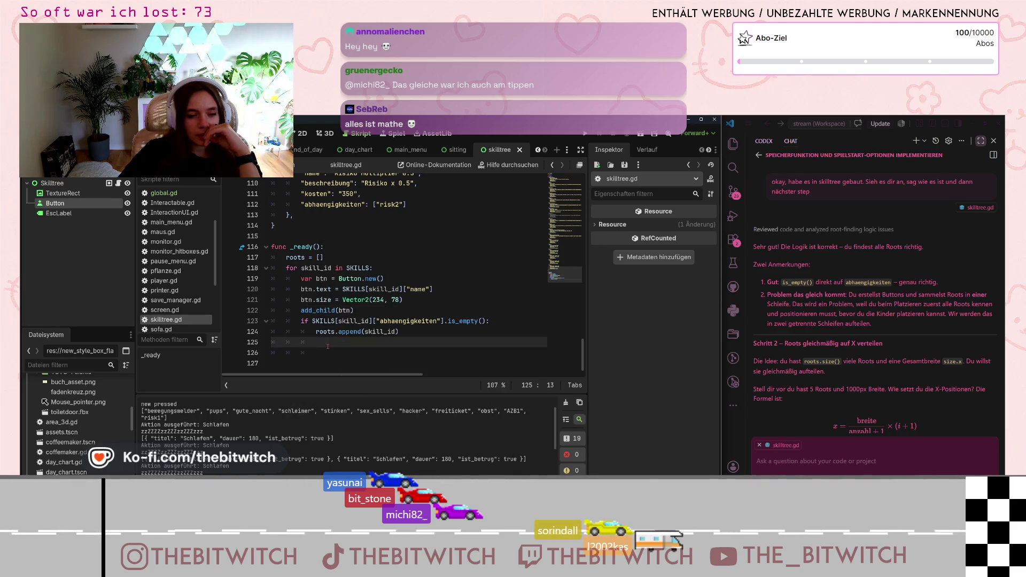
click(319, 289)
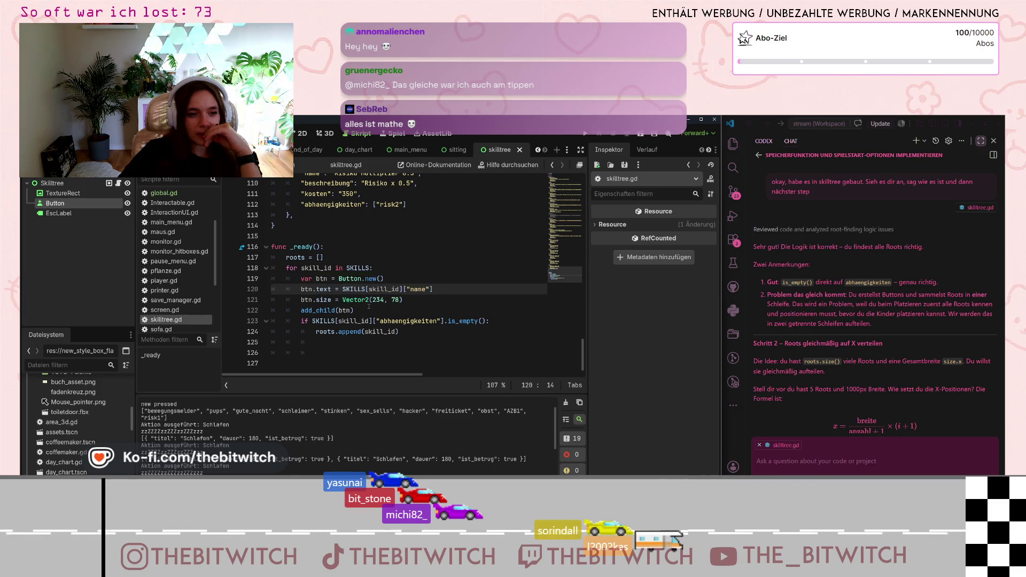
drag(369, 307, 346, 278)
click(347, 278)
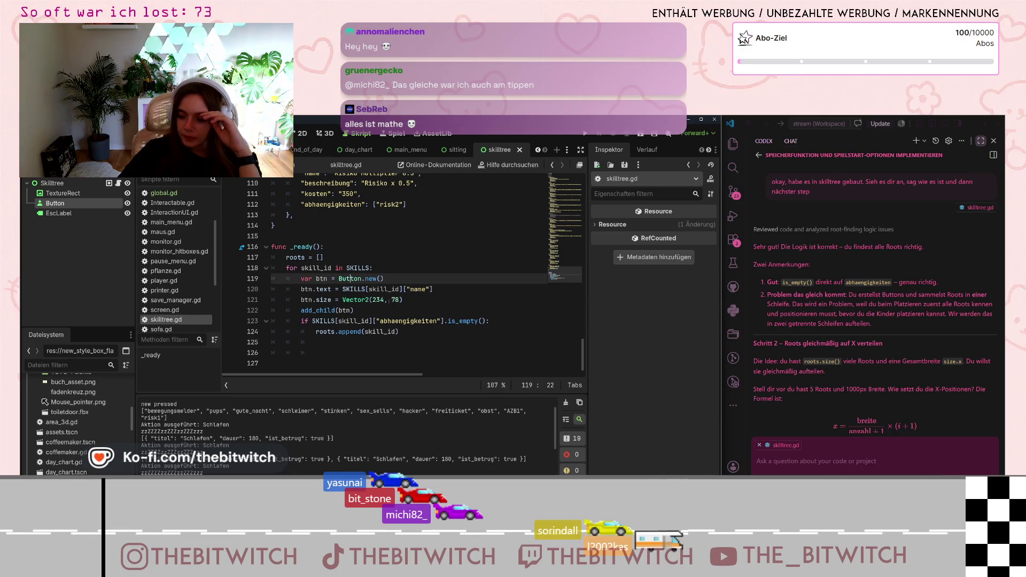
click(355, 351)
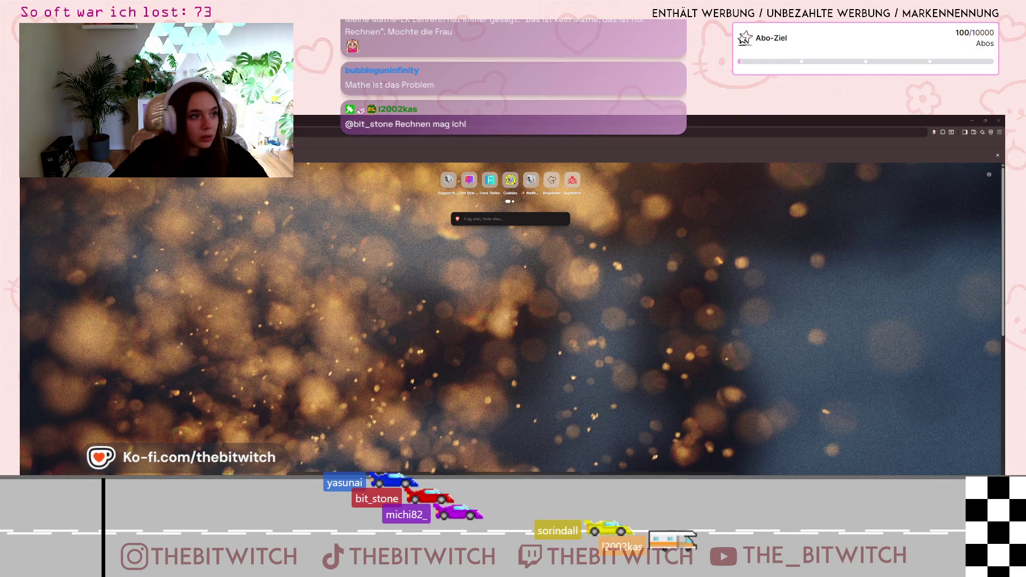
key(Return)
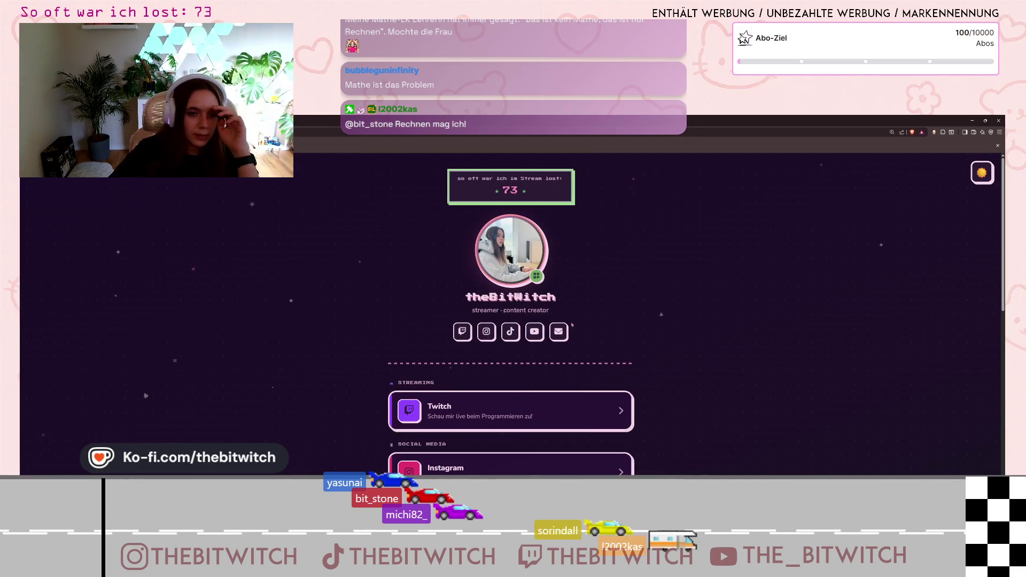
Browse theBitWitch link page and open its Media Kit showing 9.272 followers.
scroll(602, 311, down, 4)
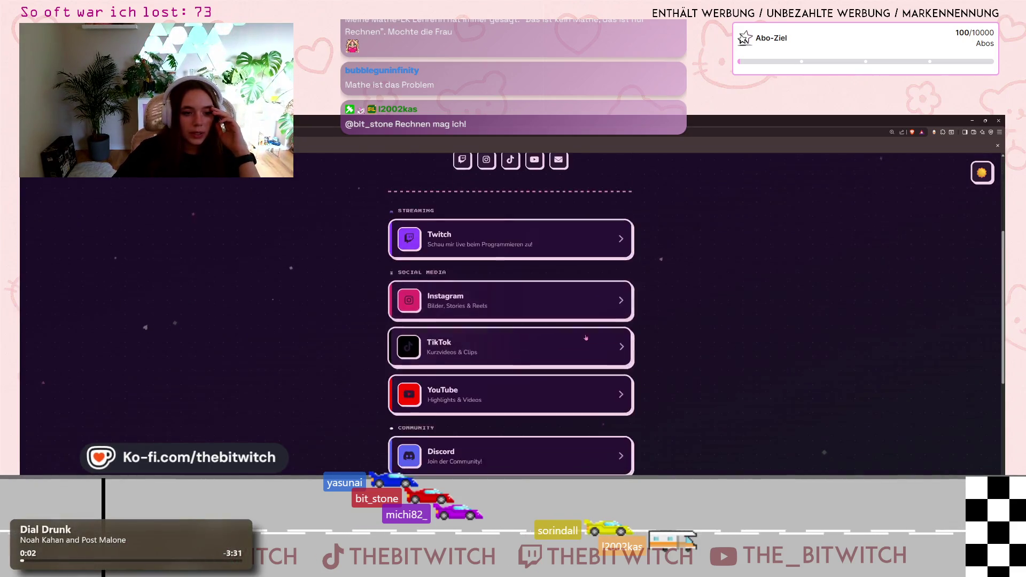
scroll(876, 239, up, 5)
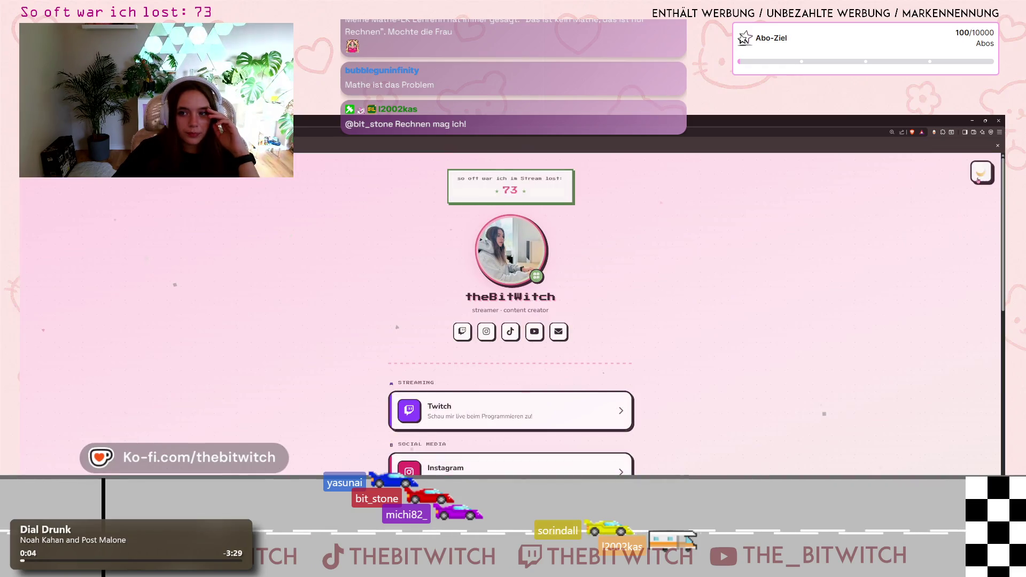
scroll(790, 272, down, 8)
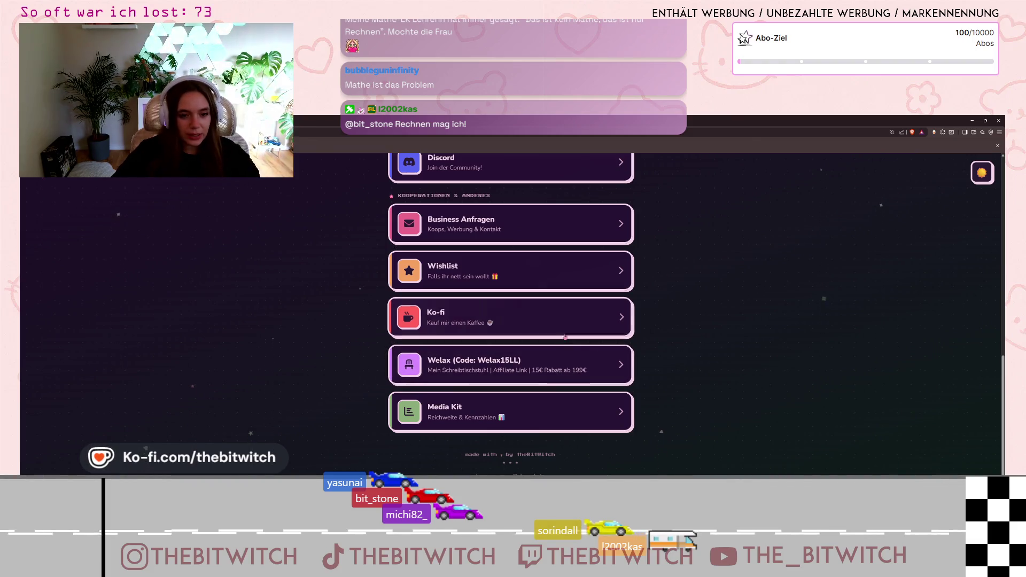
scroll(559, 343, up, 10)
scroll(584, 322, down, 10)
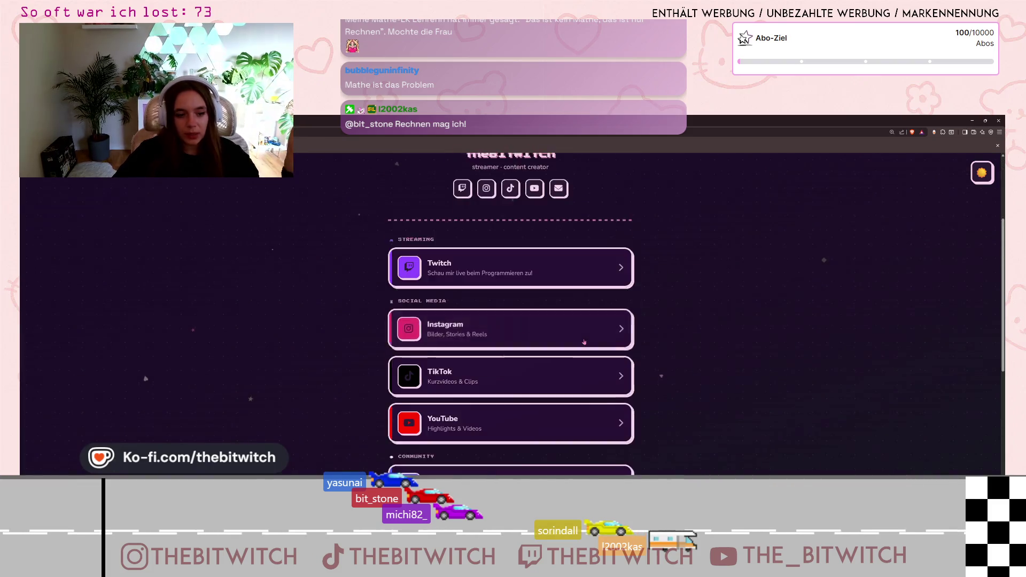
click(492, 415)
scroll(571, 346, down, 6)
scroll(571, 345, up, 6)
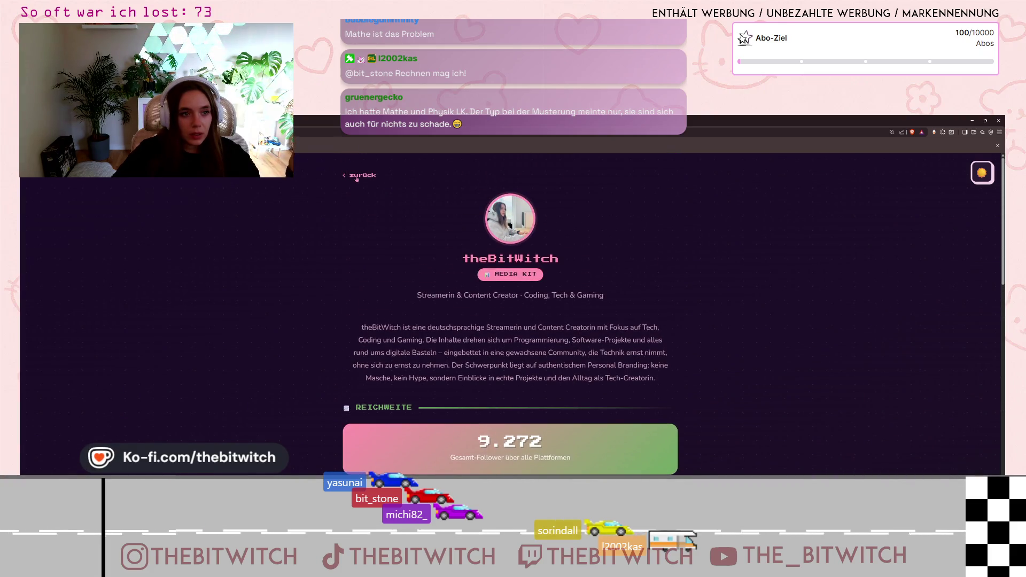
Return to the main link page and scroll to the Discord, Wishlist, Ko-fi and Media Kit cards.
click(357, 176)
scroll(639, 280, down, 10)
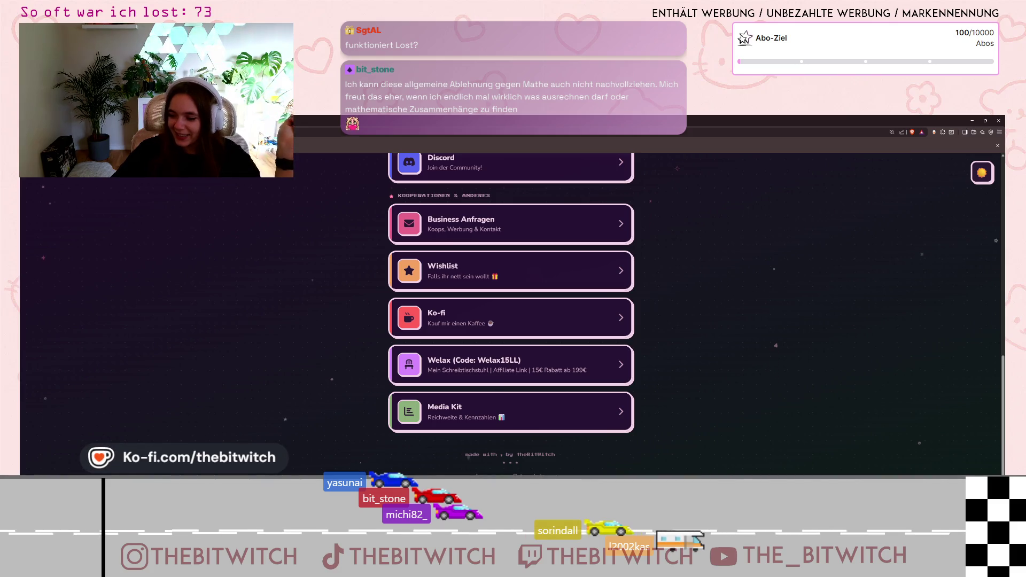
scroll(594, 320, up, 15)
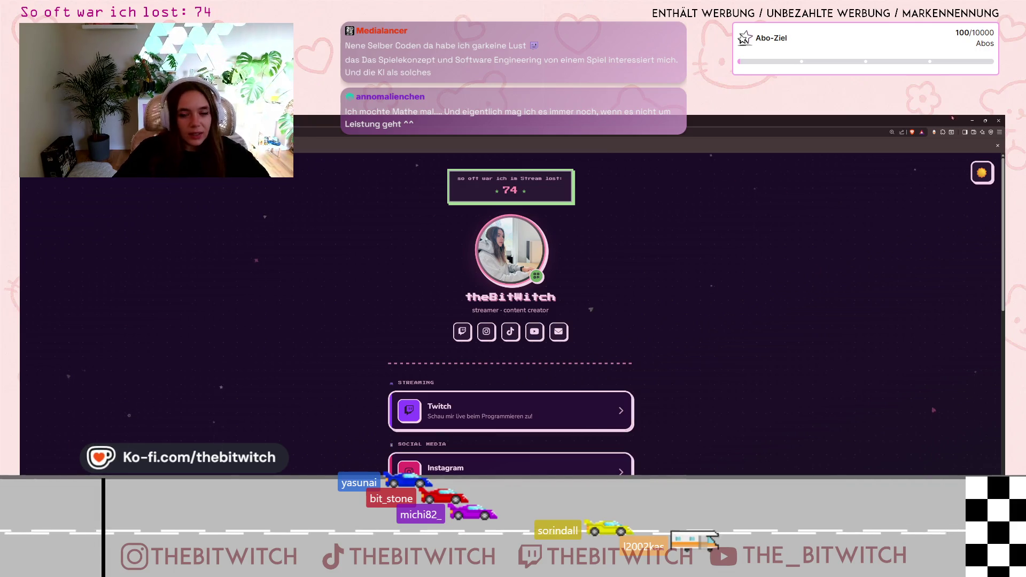
Leave the browser and return to skilltree.gd in the Godot editor.
click(972, 120)
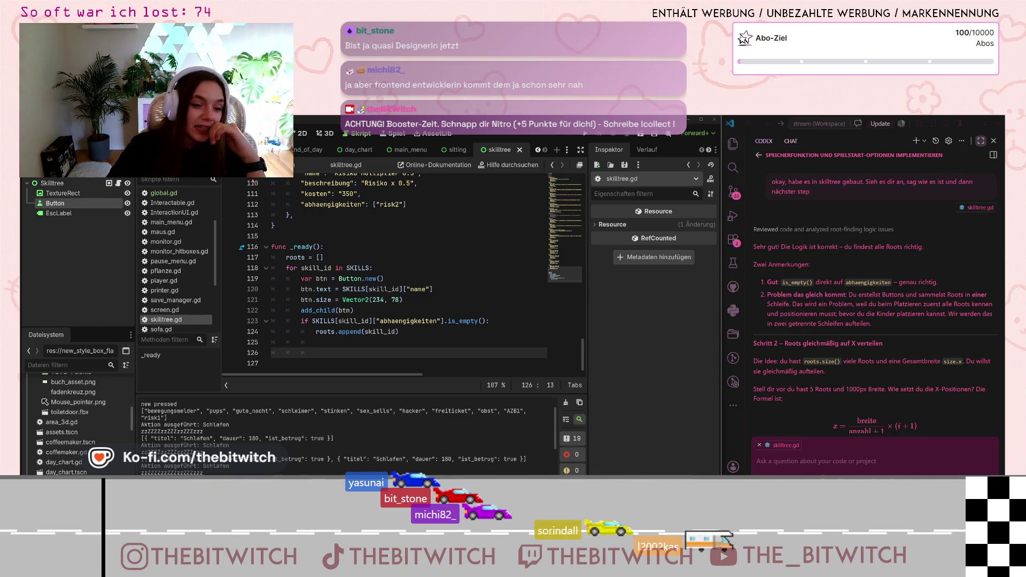
click(306, 355)
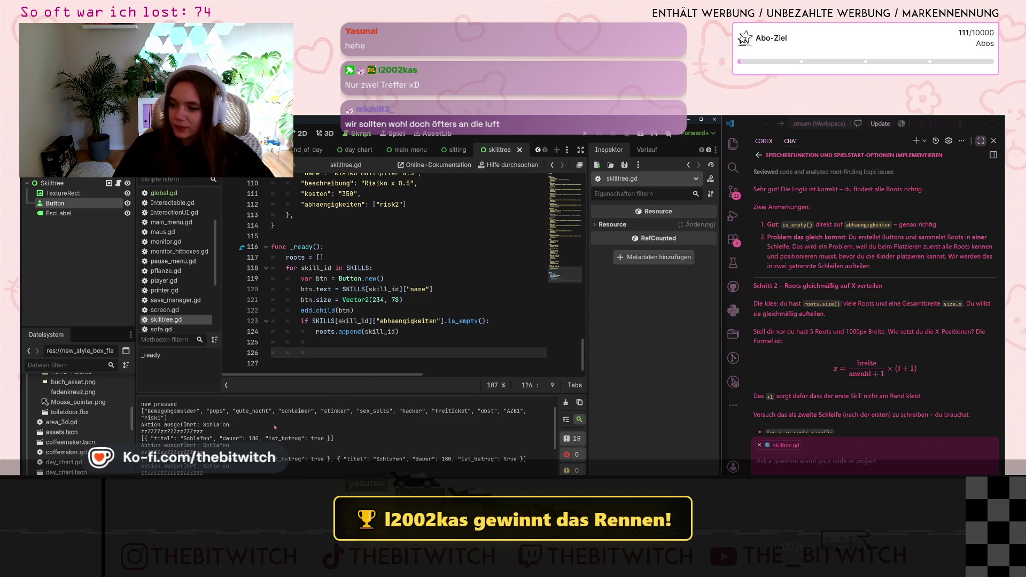
click(338, 347)
click(316, 352)
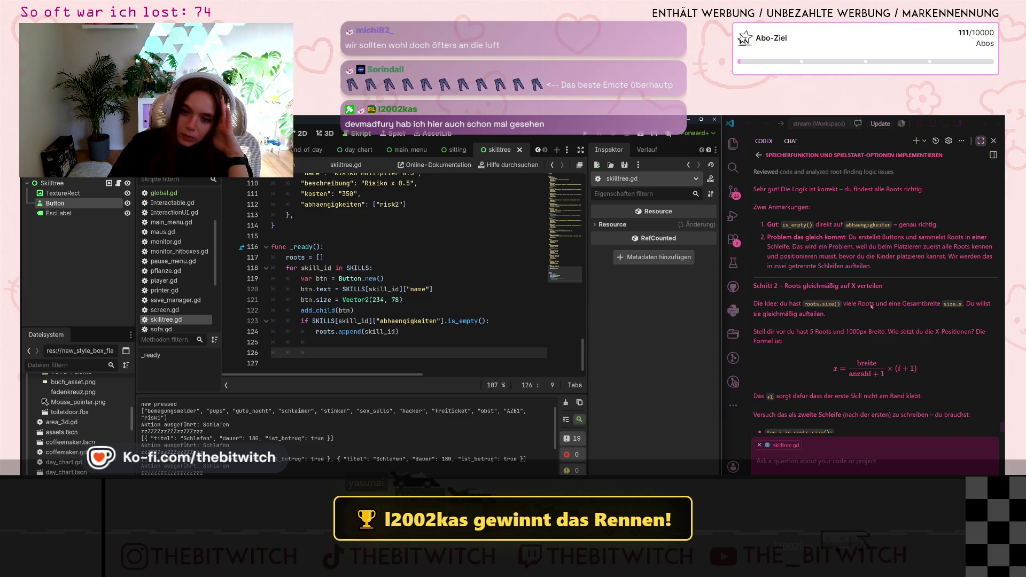
scroll(873, 340, down, 2)
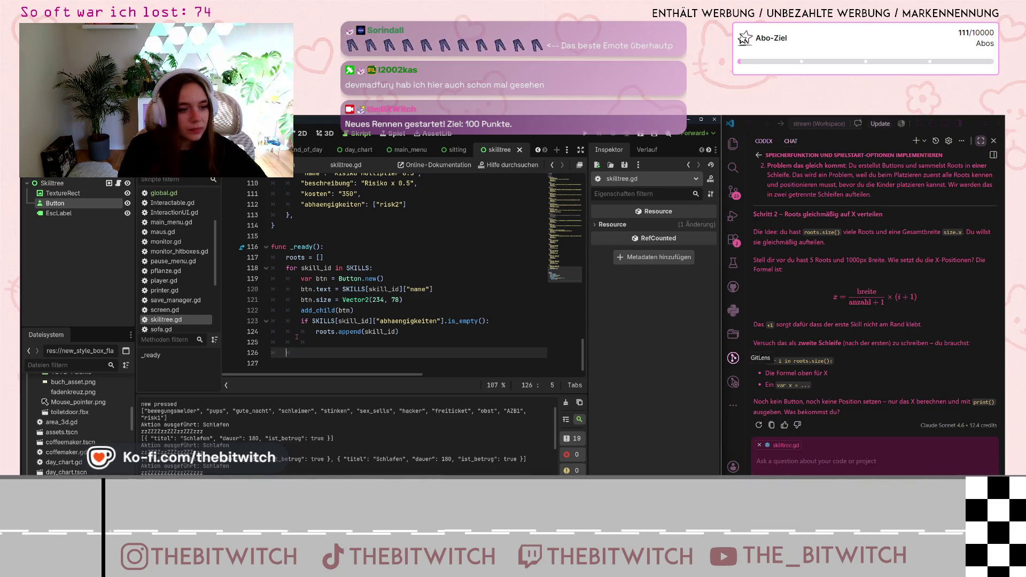
Add a top-level 'for i in roots.size():' loop in _ready and start 'var x =' with autocomplete.
key(BackSpace)
text(for i)
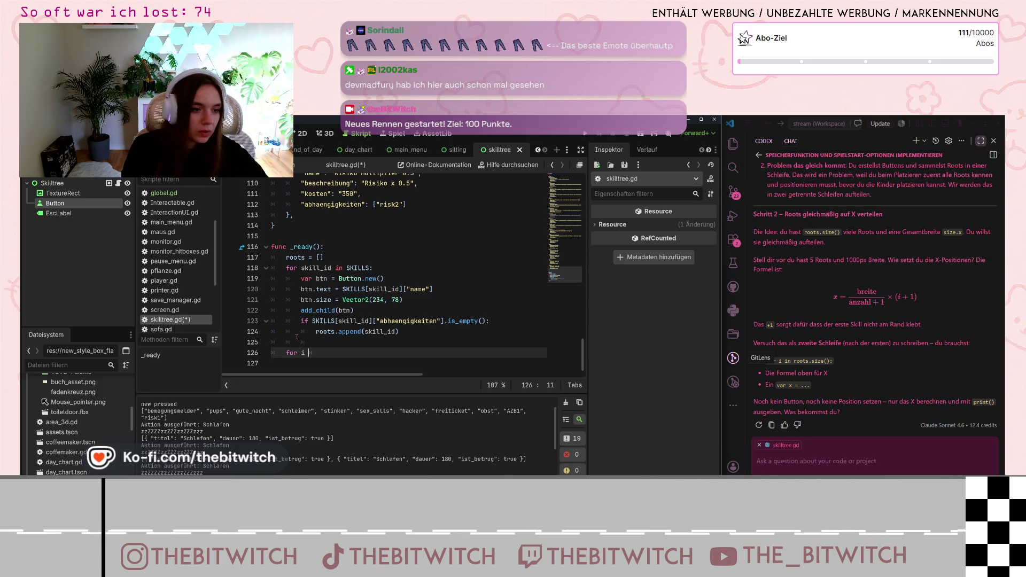
text(i in ro)
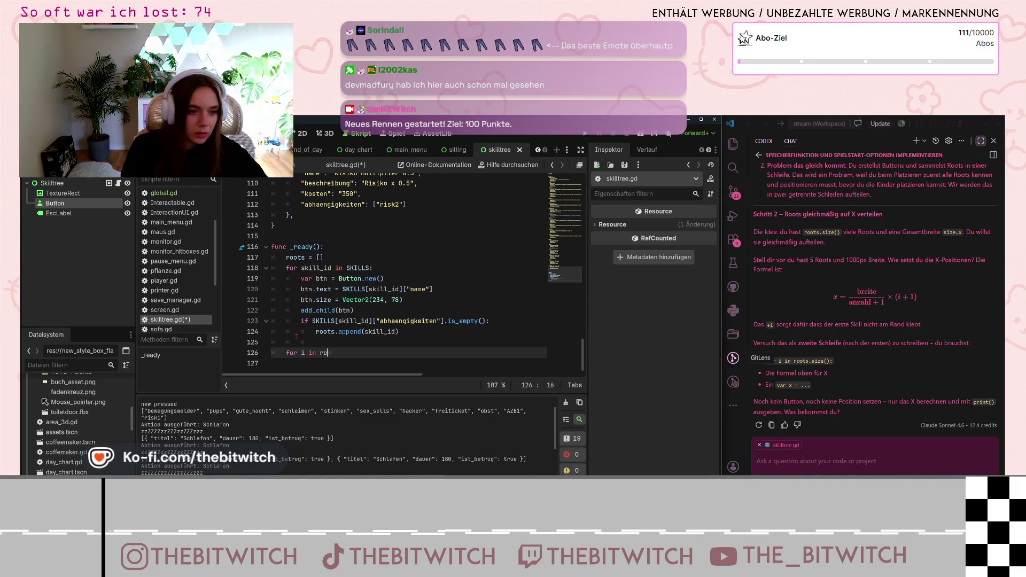
text(ots)
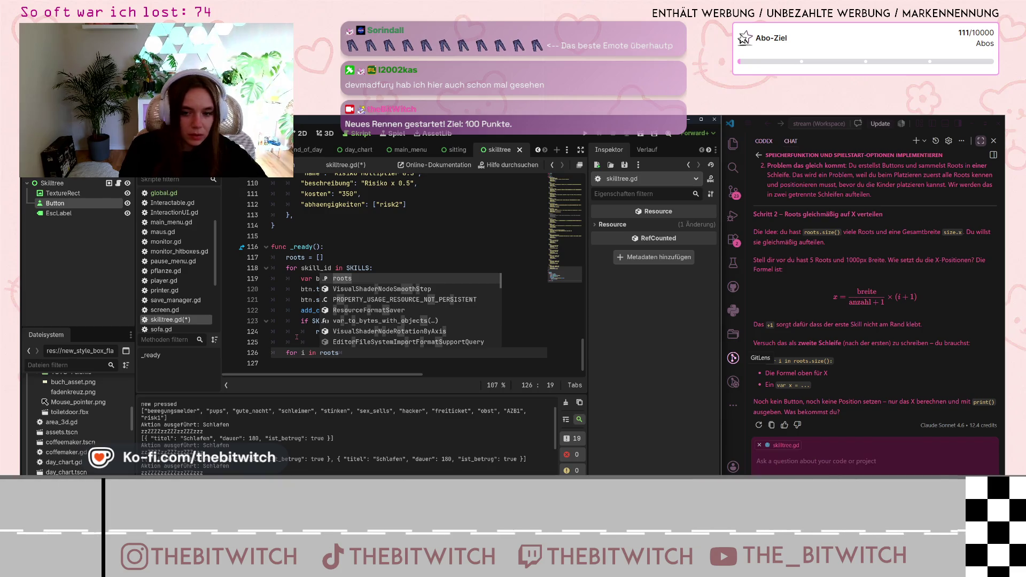
text(.size())
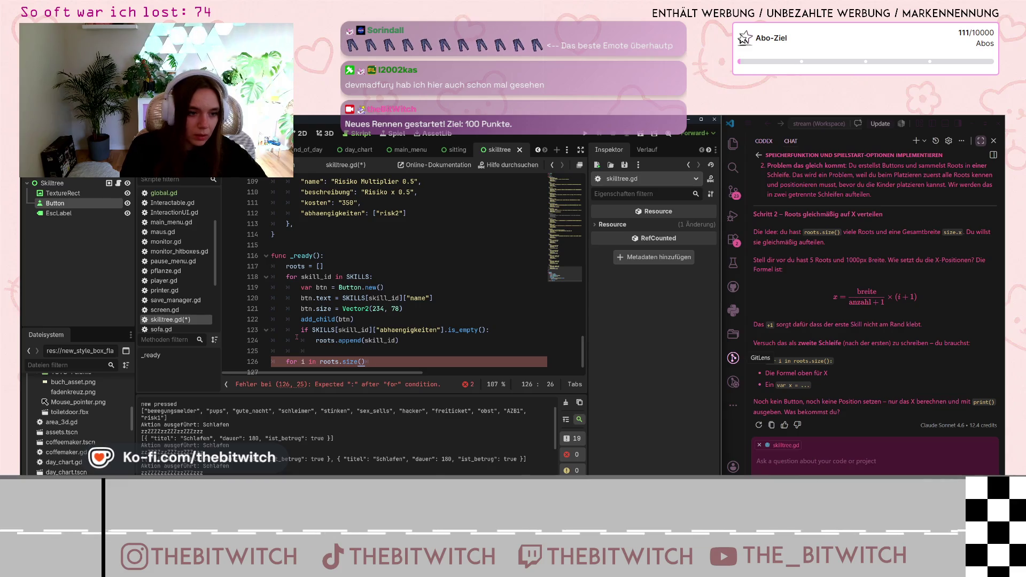
text(:)
key(Return)
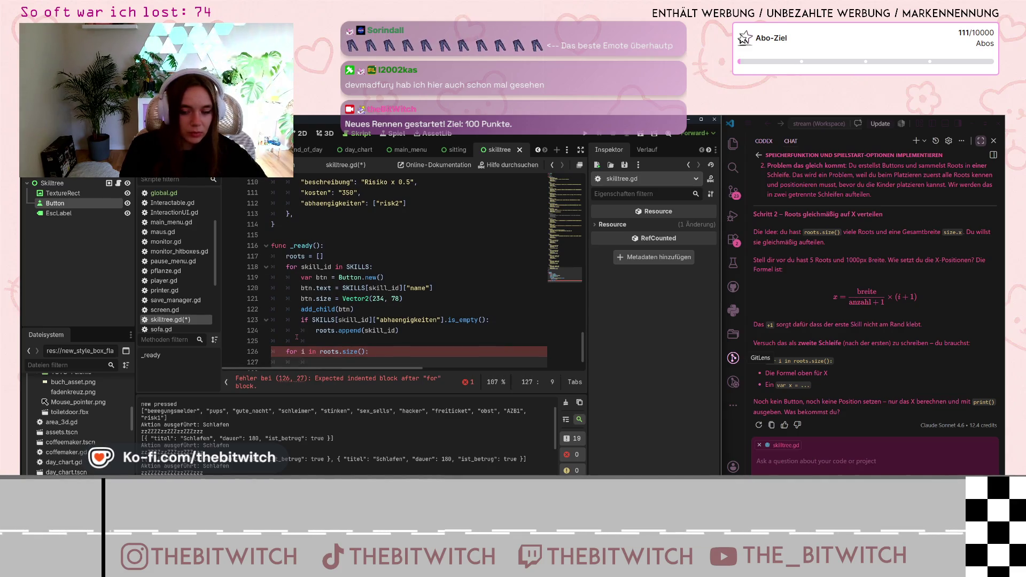
text(var x =)
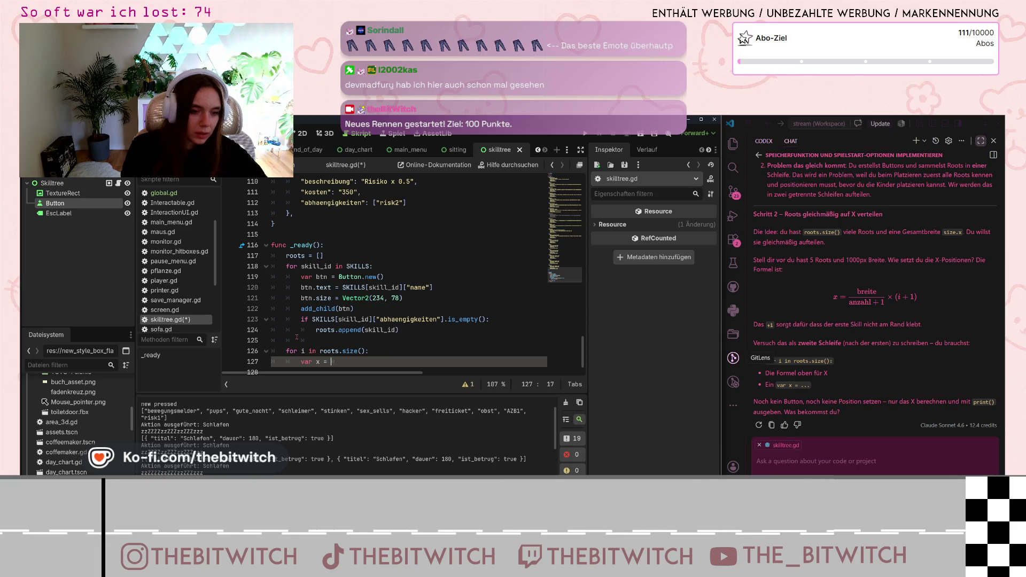
key(ctrl+space)
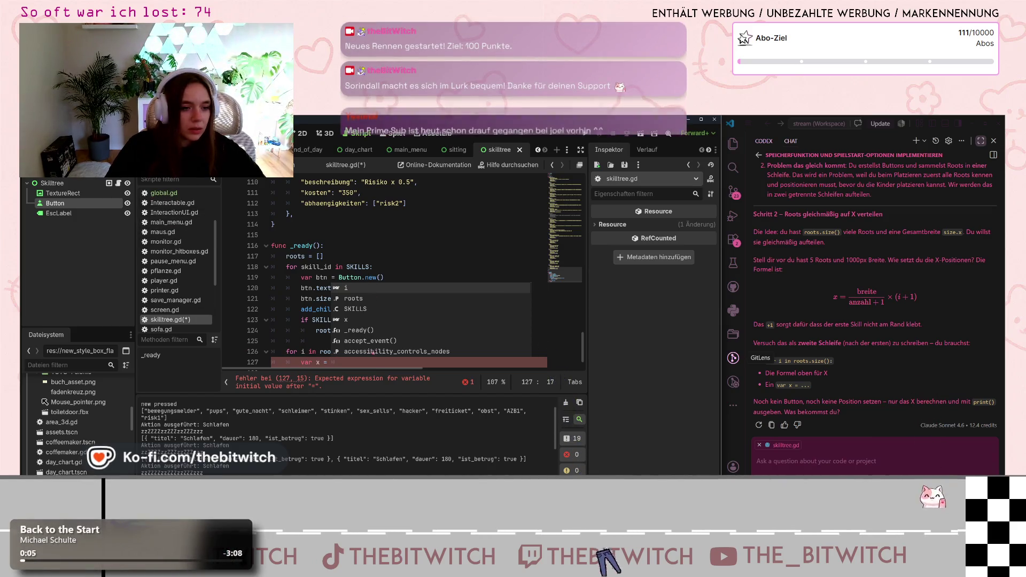
scroll(164, 307, down, 5)
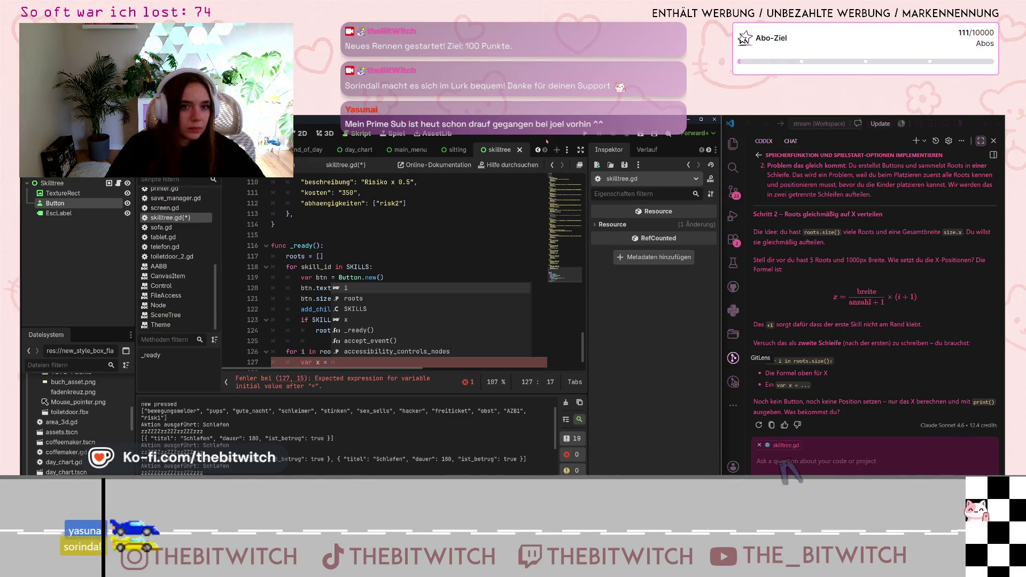
Search the help docs for 'screen' and browse to DisplayServer.screen_get_size.
click(507, 165)
text(s)
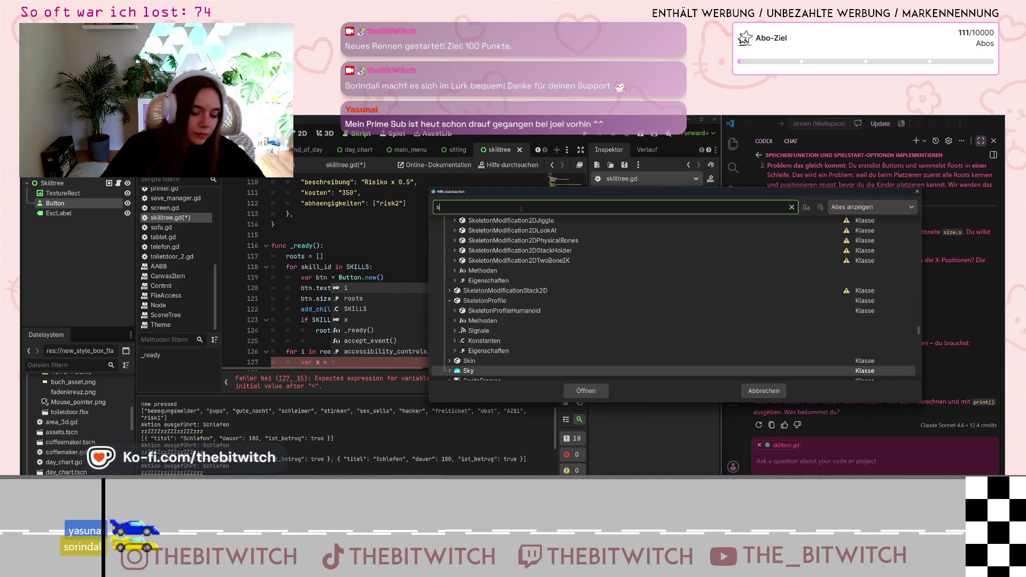
text(cree)
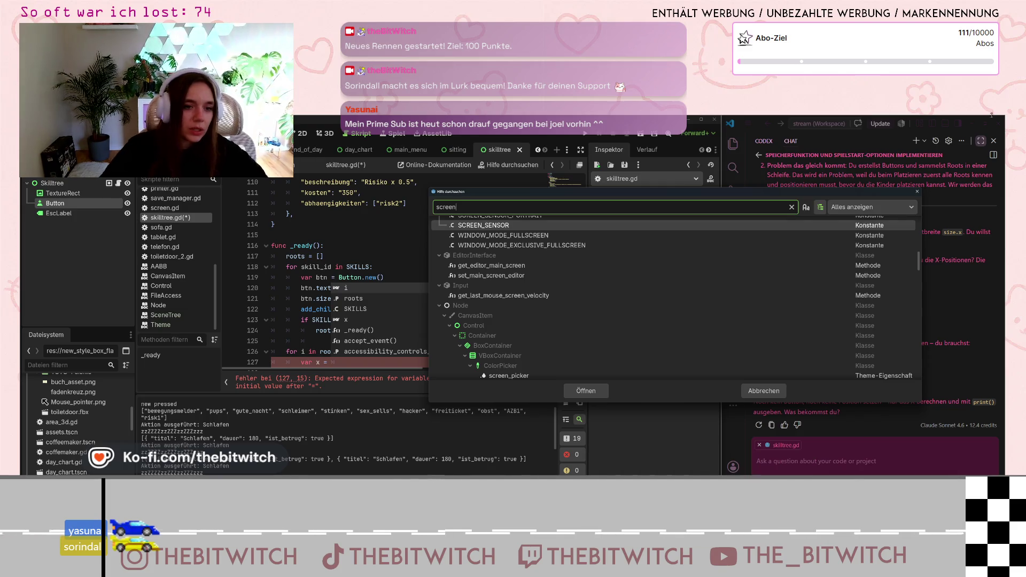
scroll(800, 289, up, 4)
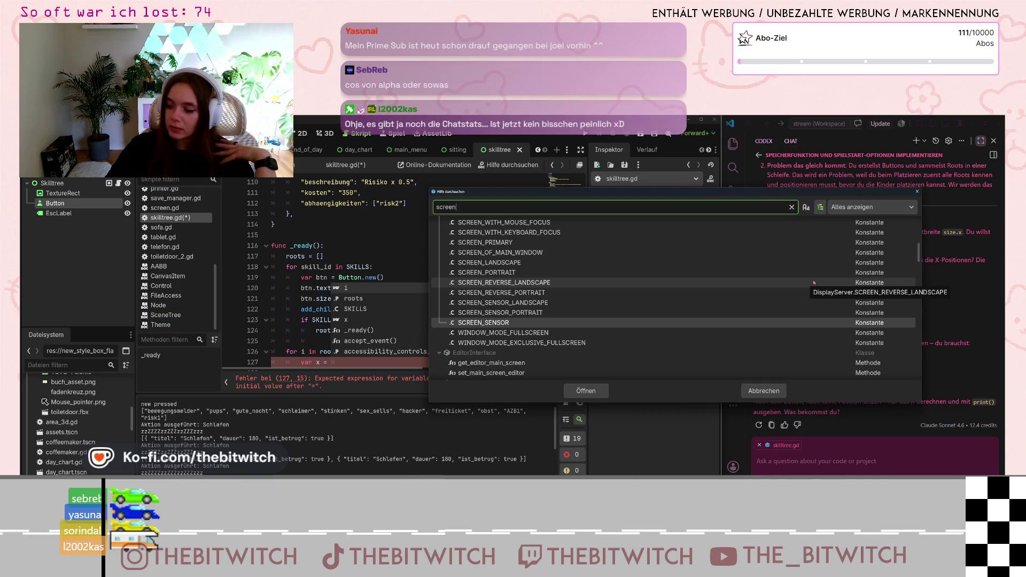
scroll(701, 317, down, 10)
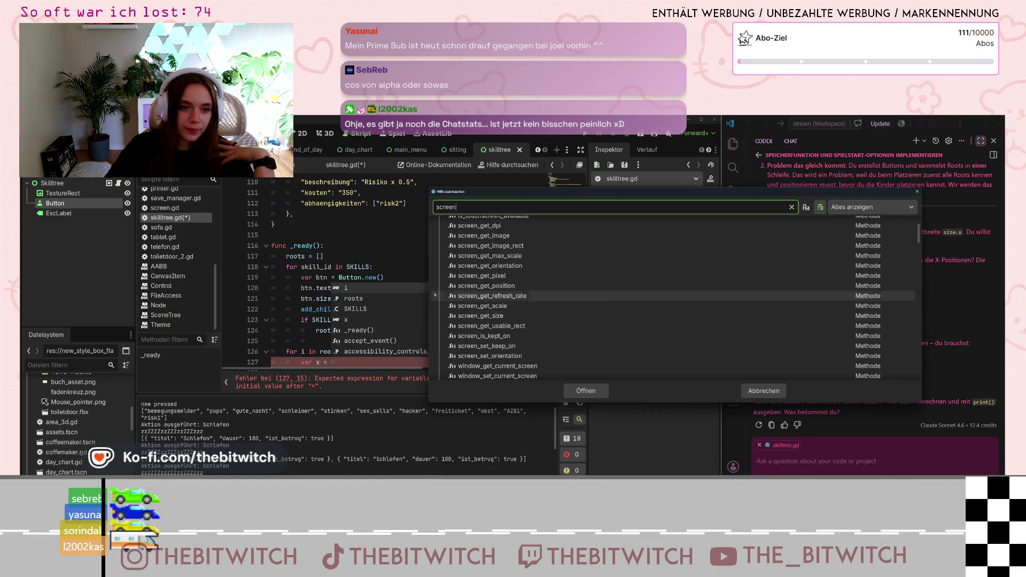
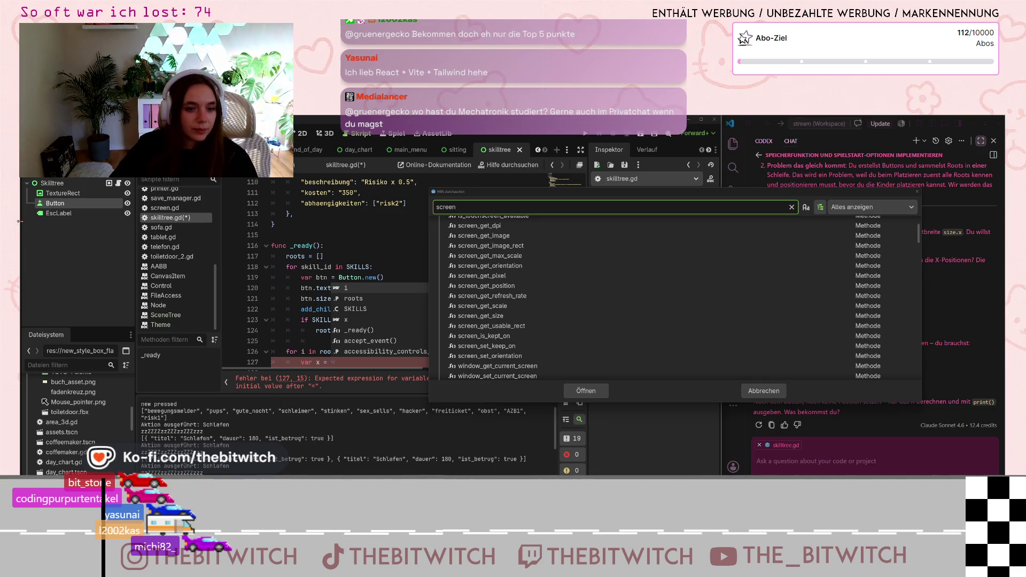
Open the DisplayServer screen_get_size documentation from the search results, then go back to skilltree.gd.
click(484, 318)
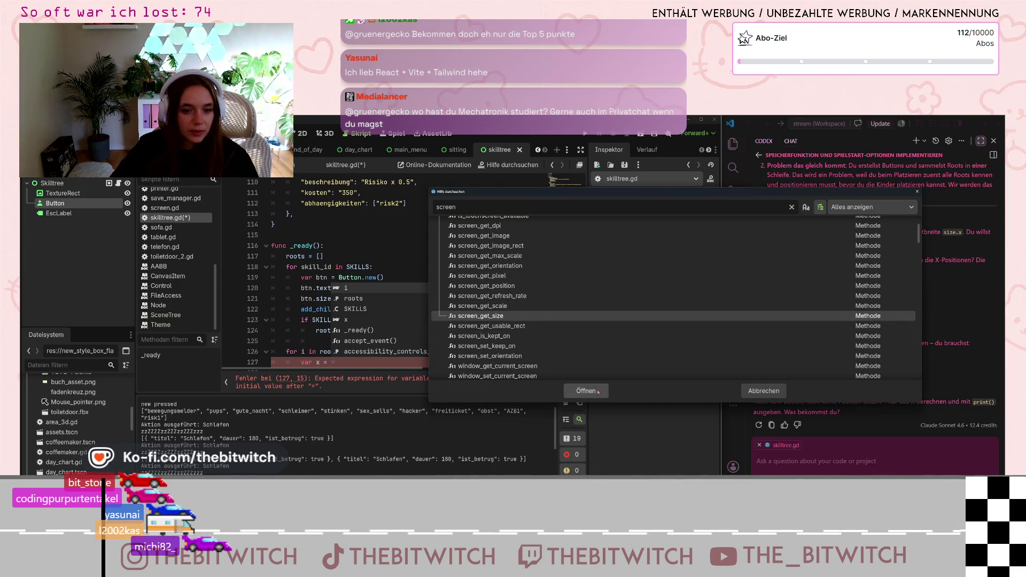
double_click(546, 341)
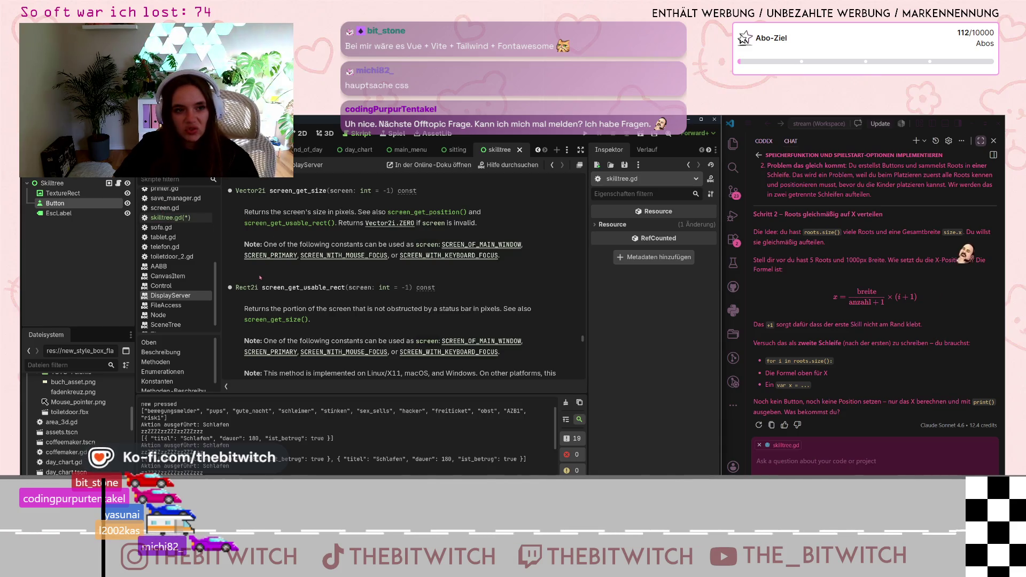
click(170, 217)
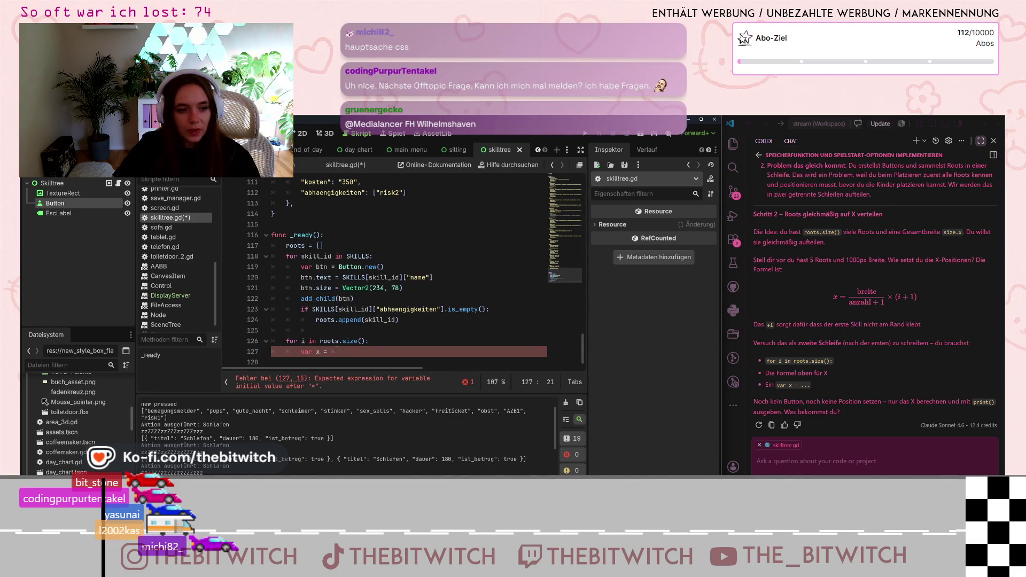
Trim the spaces after var x = on line 127 and check the DisplayServer class reference.
key(BackSpace)
key(BackSpace)
key(BackSpace)
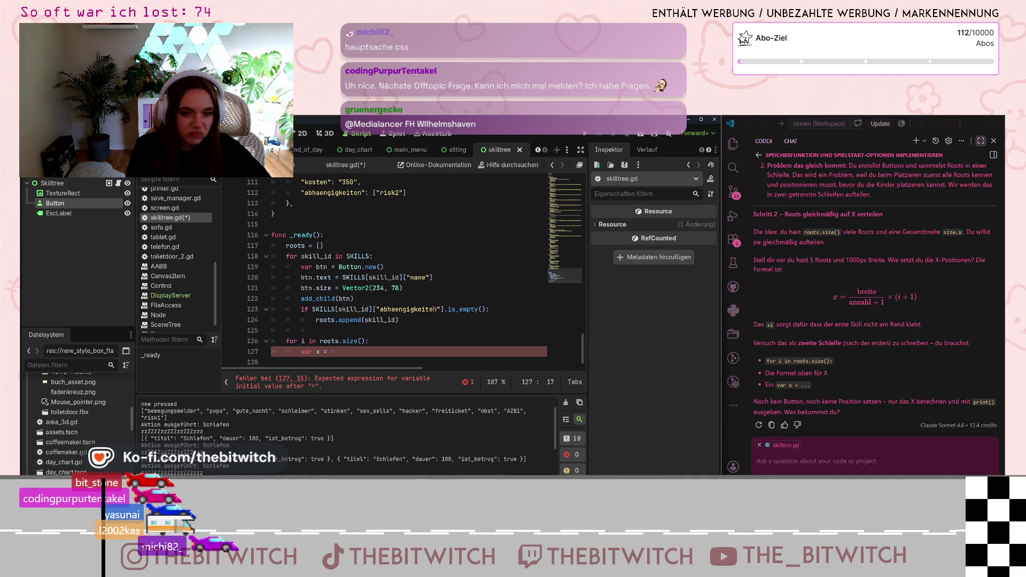
scroll(167, 309, down, 1)
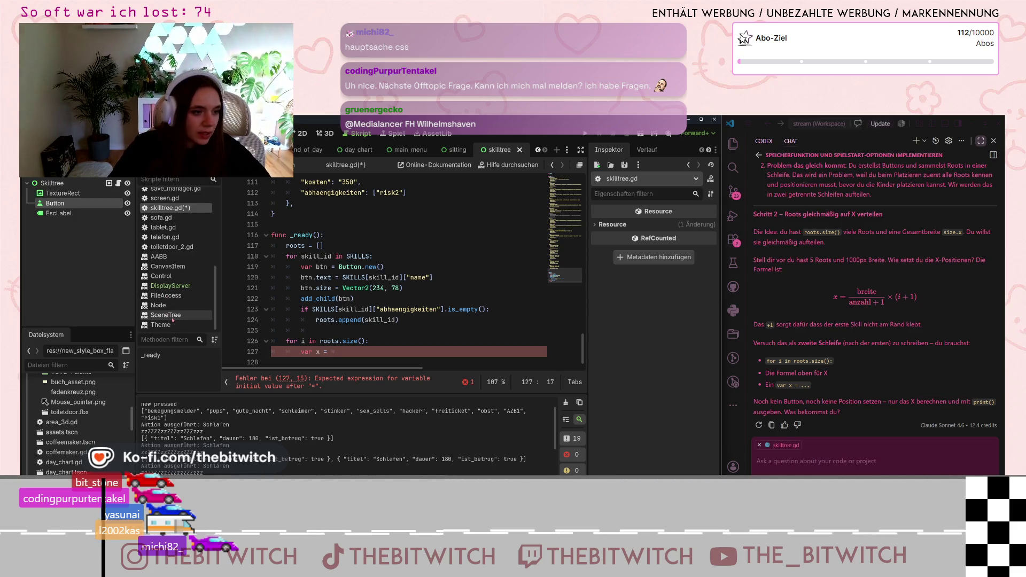
click(168, 287)
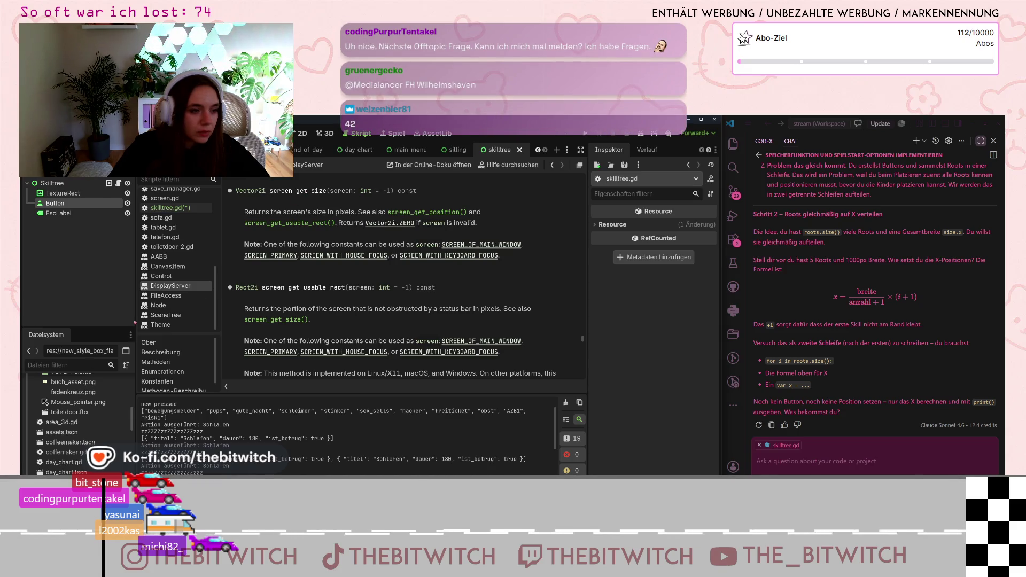
scroll(184, 252, up, 2)
click(170, 242)
text(var x =)
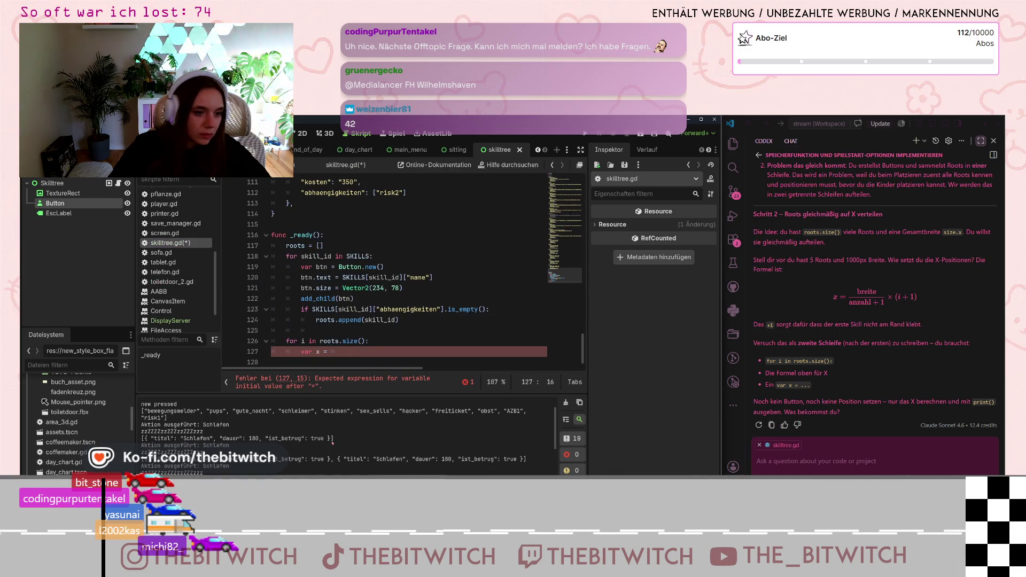
Try a screen_get_size expression after var x = on line 127, then clear it.
text(scree)
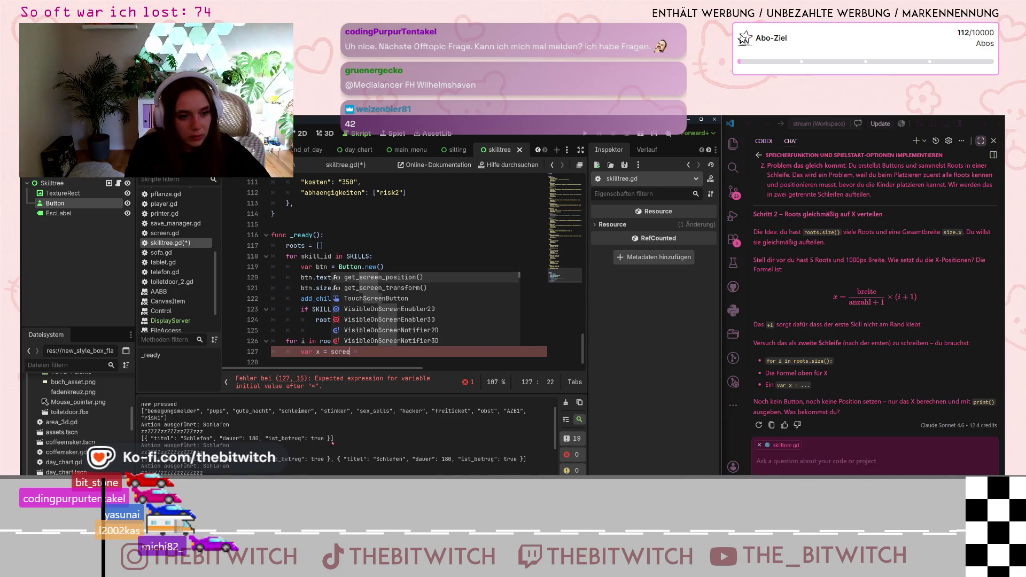
text(n)
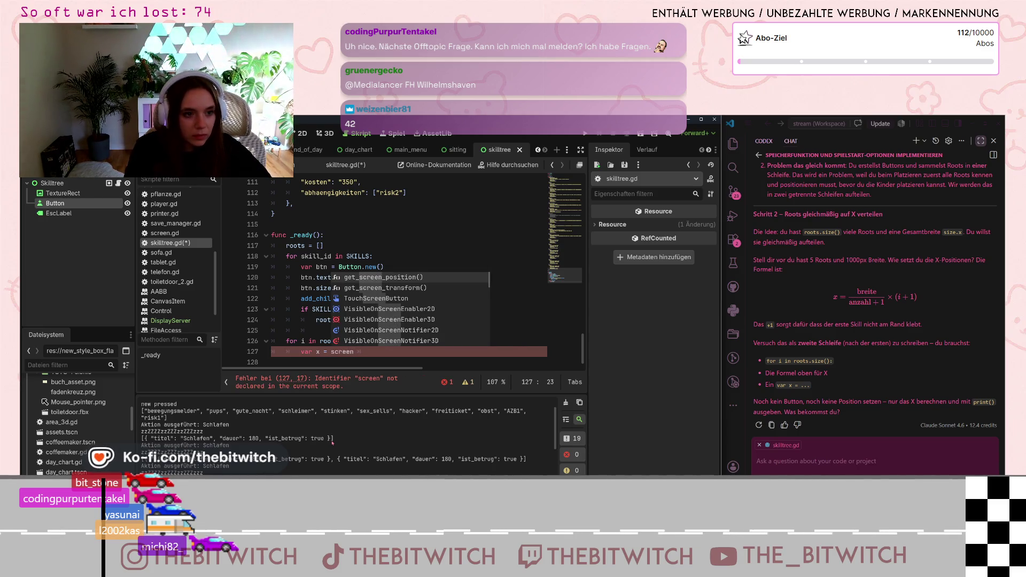
key(BackSpace)
key(BackSpace)
key(BackSpace)
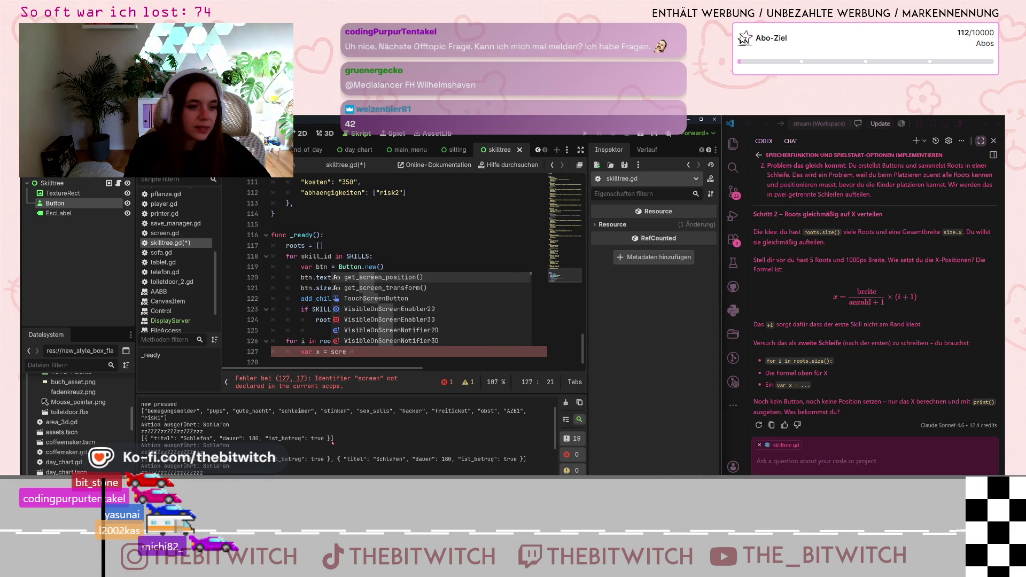
text(get_screem)
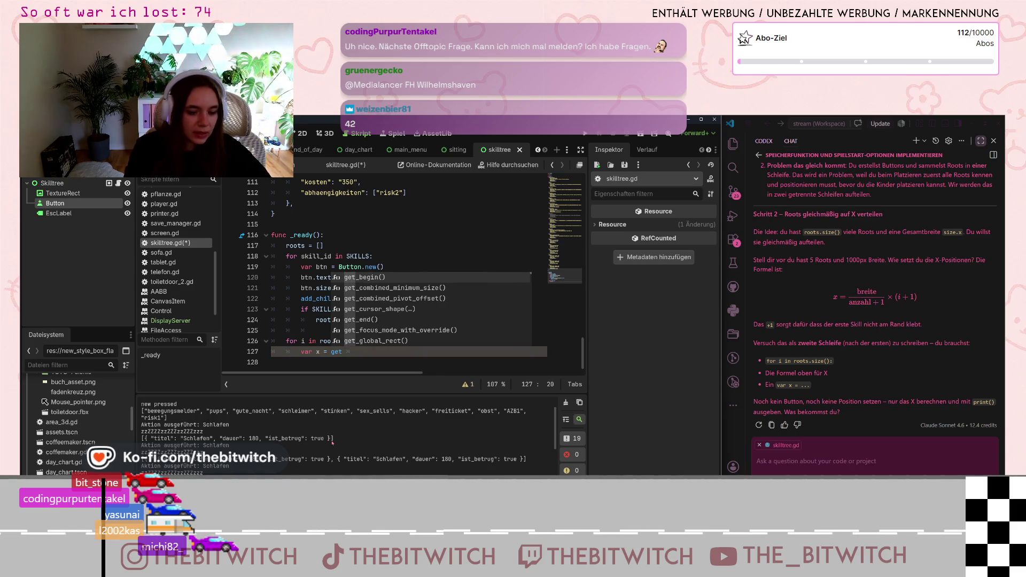
key(BackSpace)
text(n_sc)
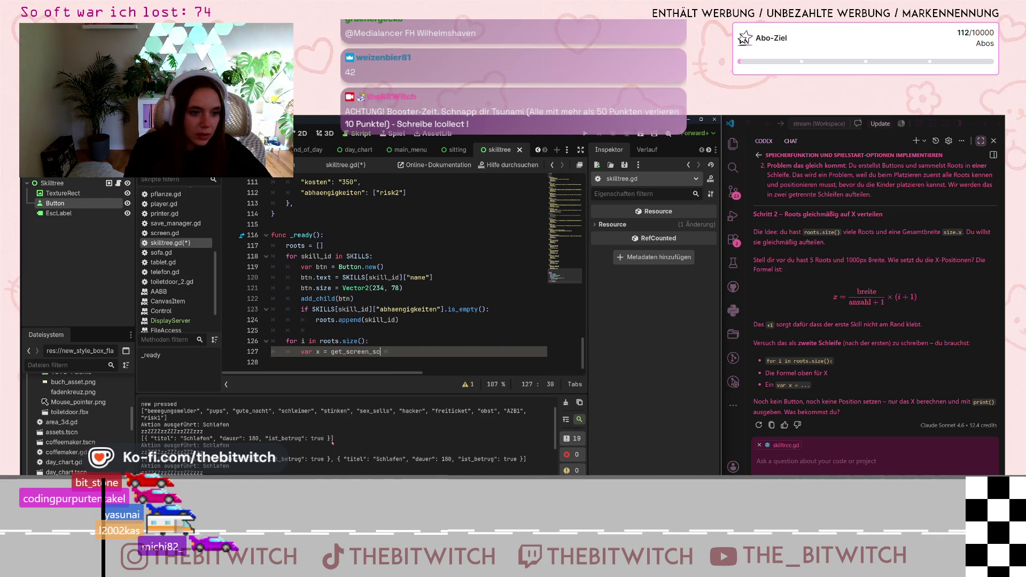
key(BackSpace)
text(ize)
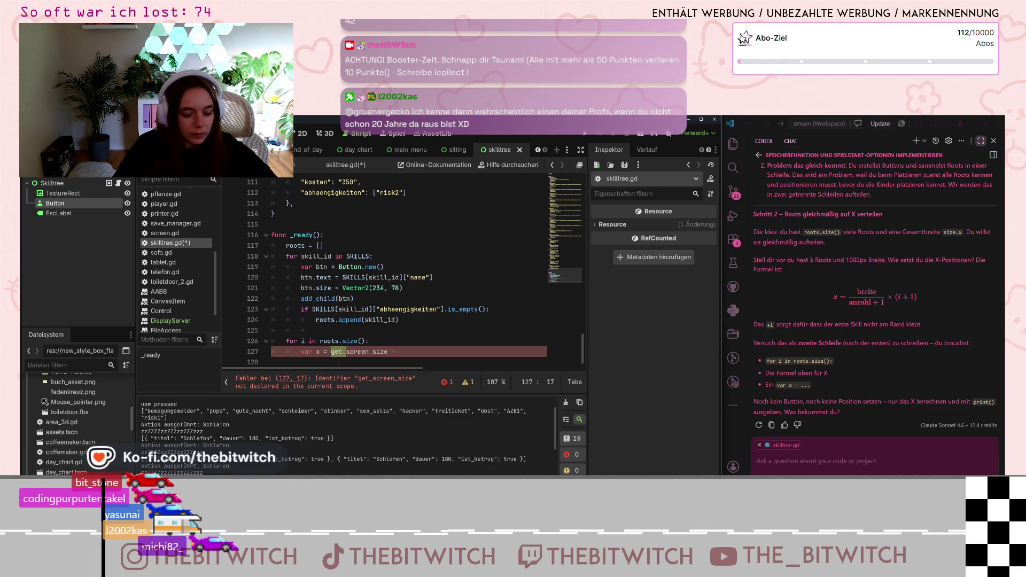
key(Delete)
key(Delete)
key(Delete)
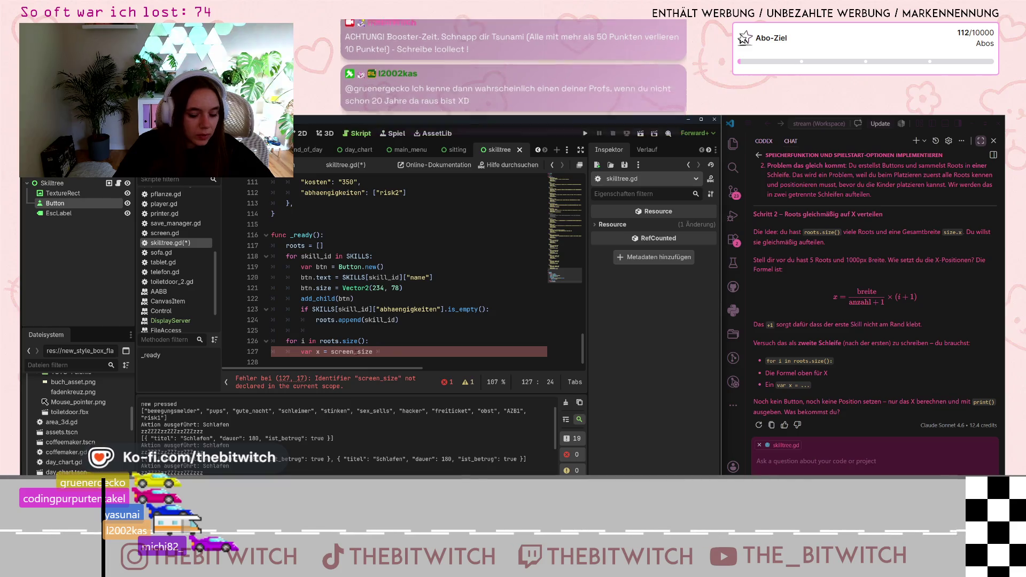
text(get_)
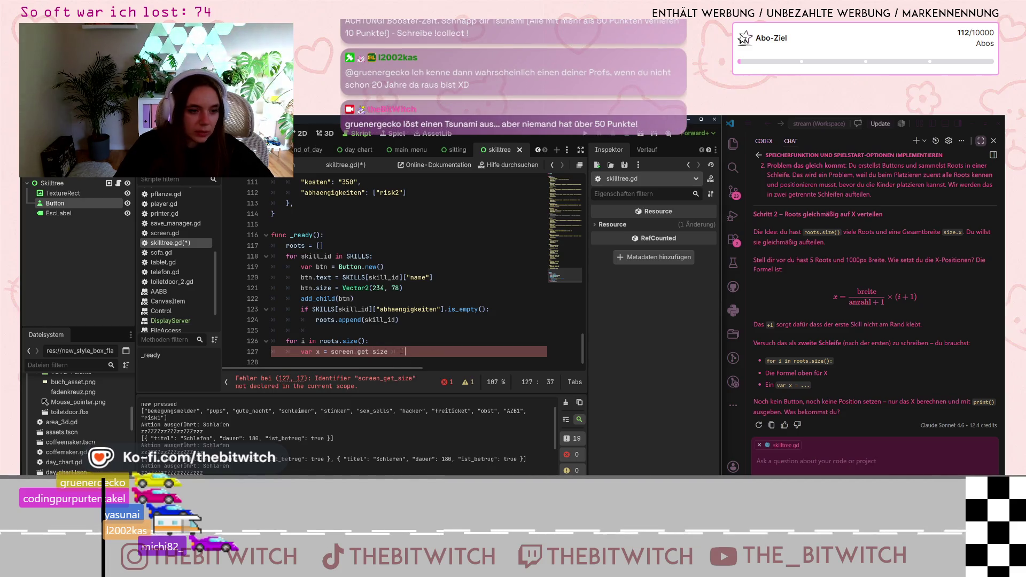
key(ctrl+shift+Left)
key(BackSpace)
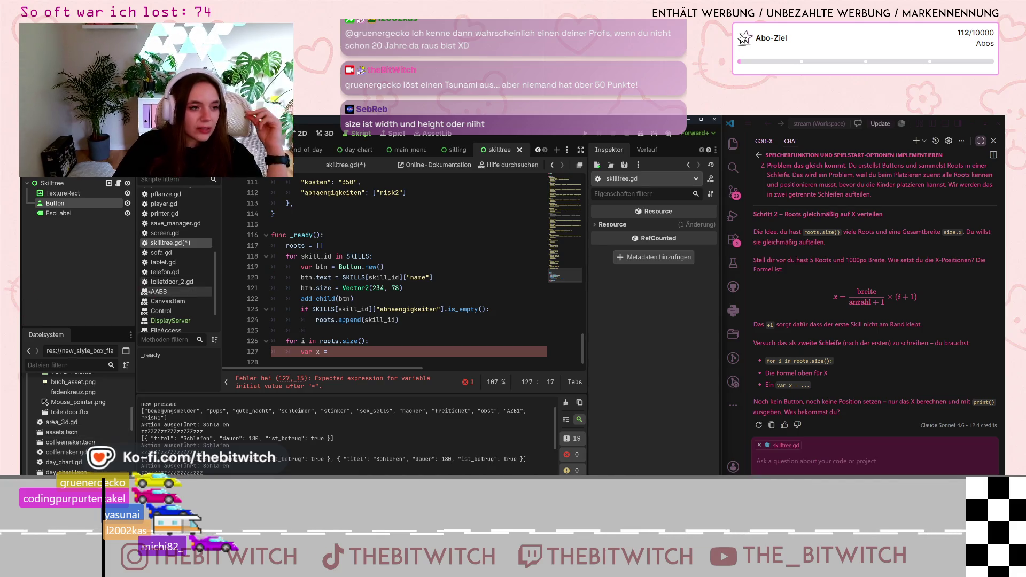
Try screen.wid on line 127, trim it, and open the SceneTree class reference.
scroll(176, 299, down, 2)
text(screen)
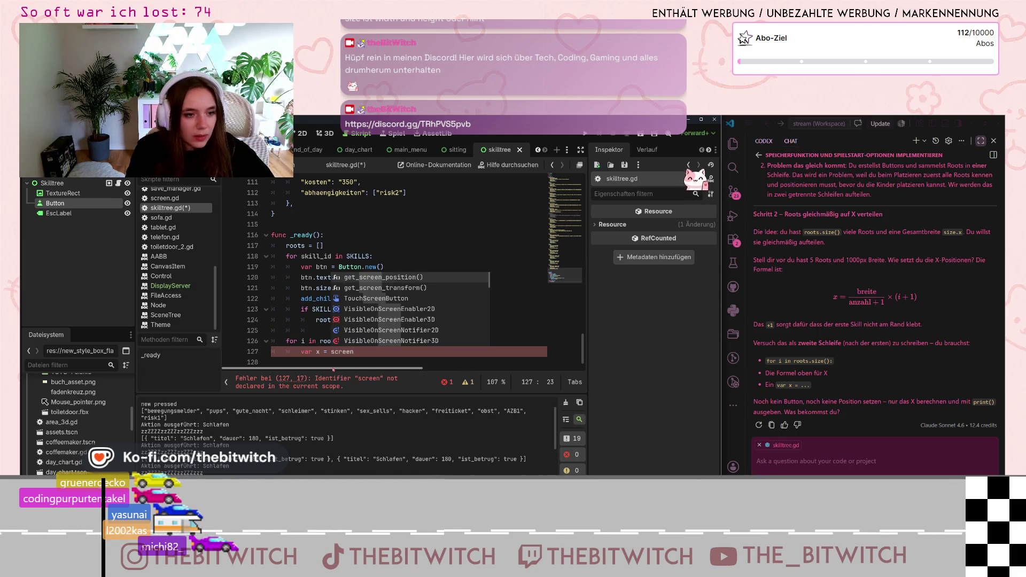
text(.)
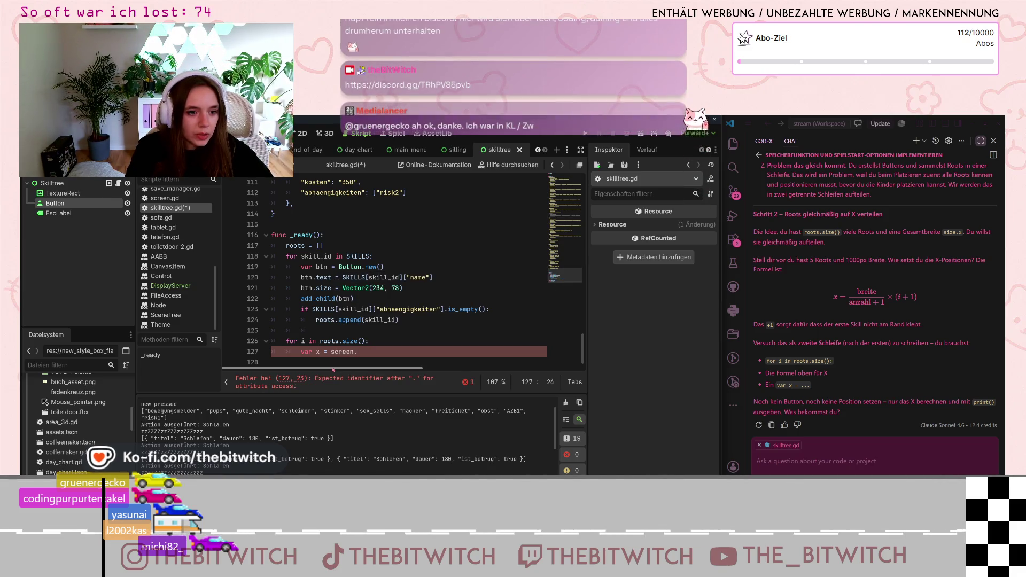
text(wid)
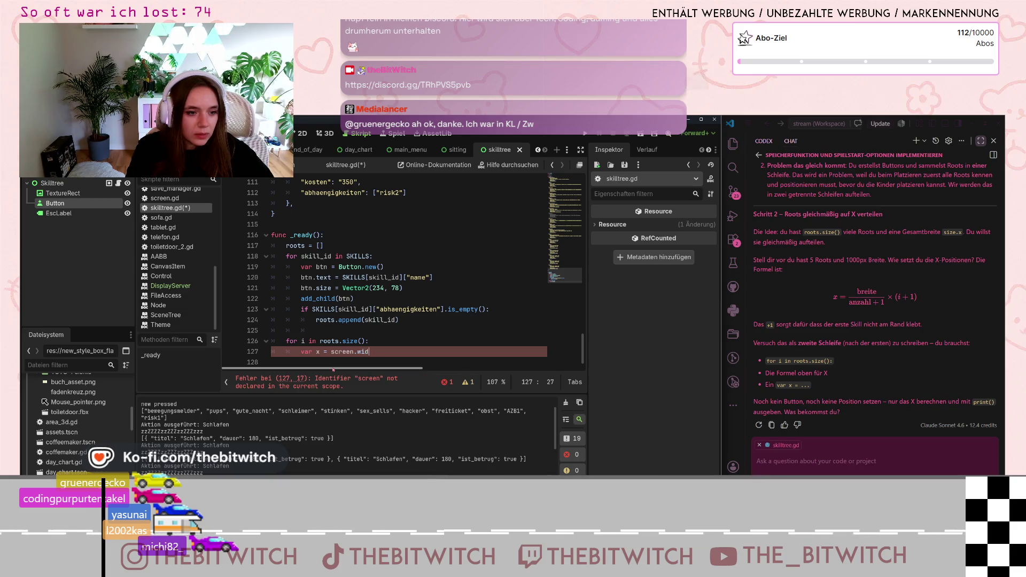
key(BackSpace)
key(BackSpace)
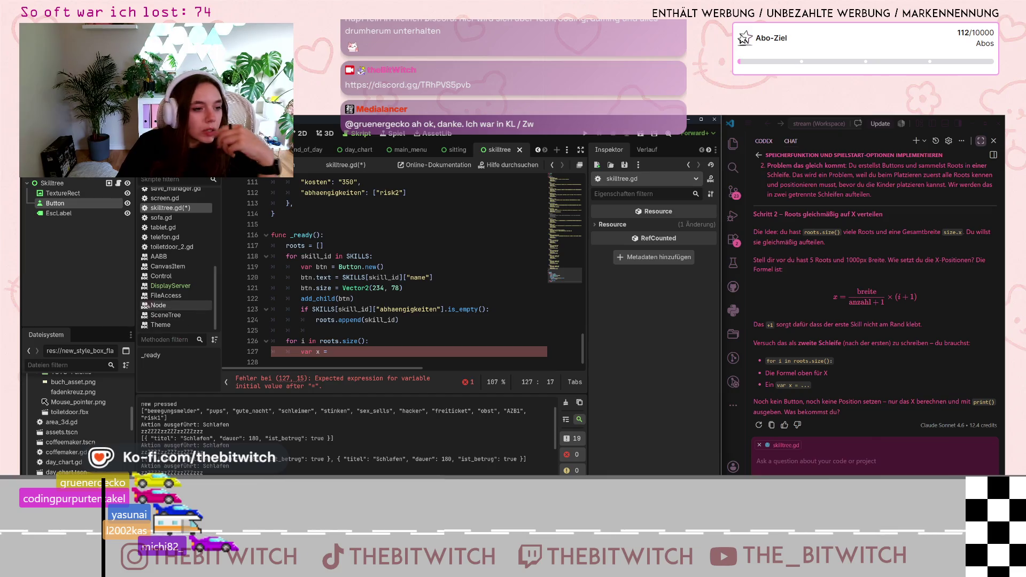
click(165, 315)
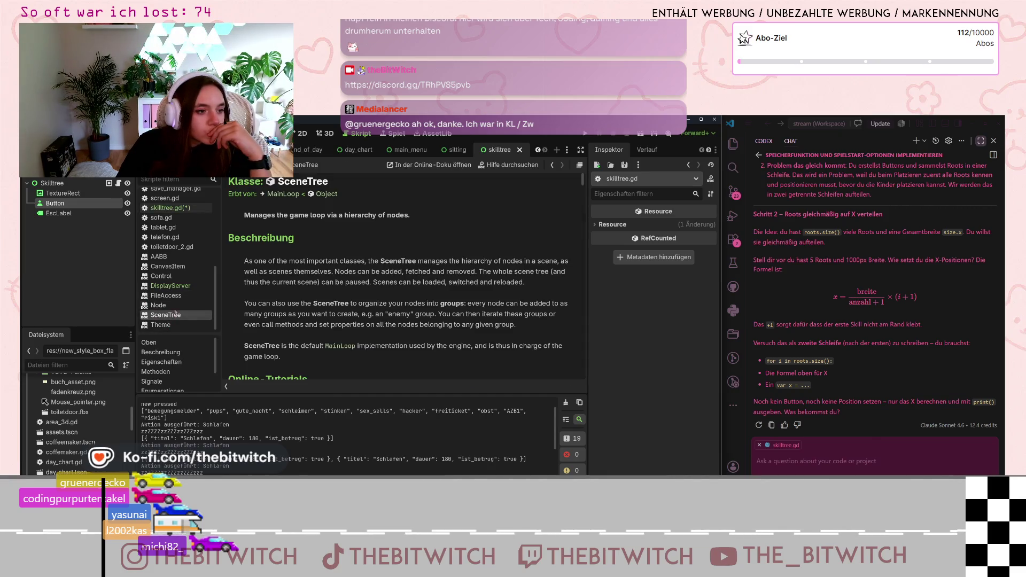
Browse the DisplayServer and Vector2i class references.
click(170, 286)
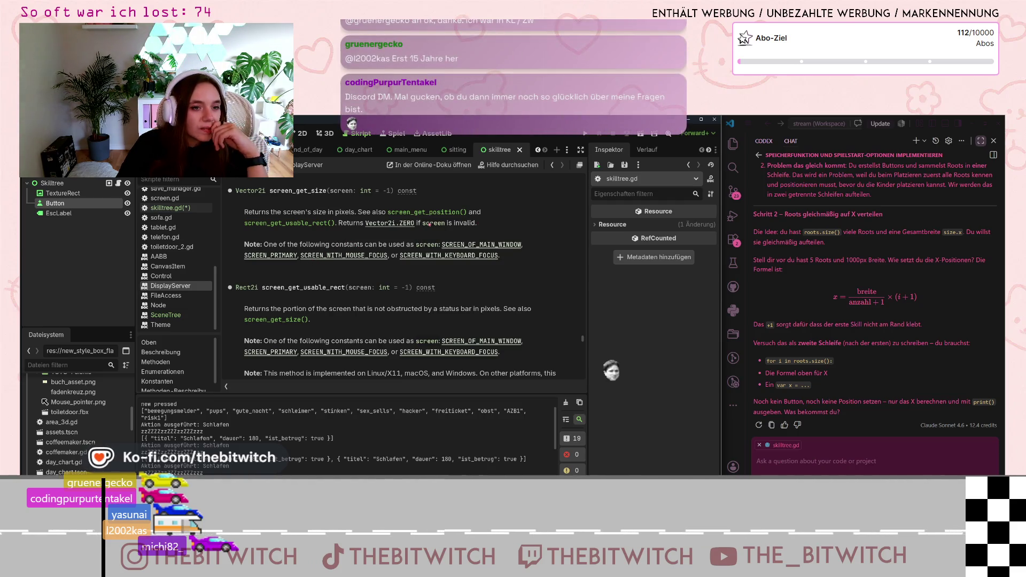
scroll(422, 219, up, 3)
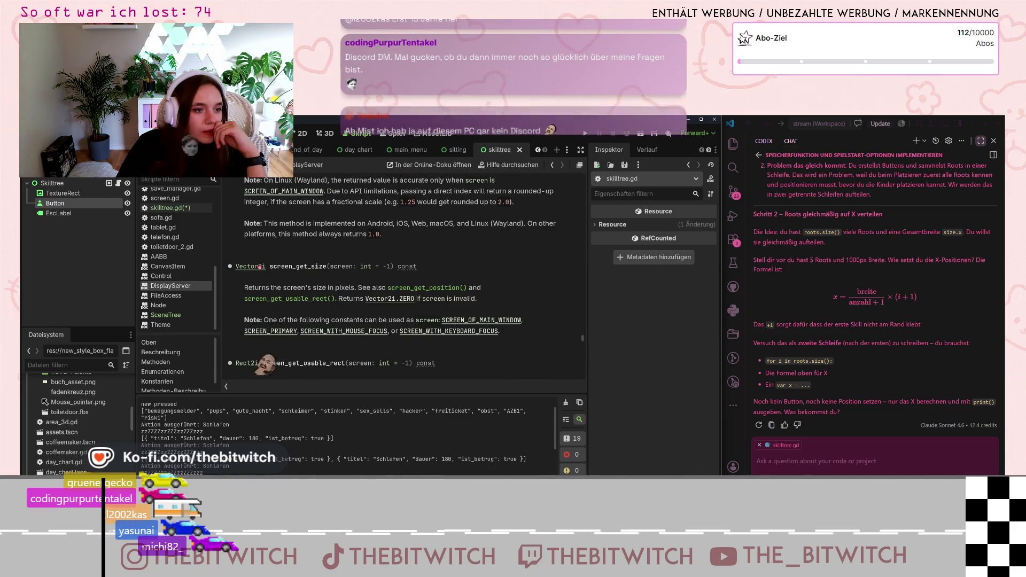
scroll(270, 276, up, 4)
scroll(270, 275, down, 5)
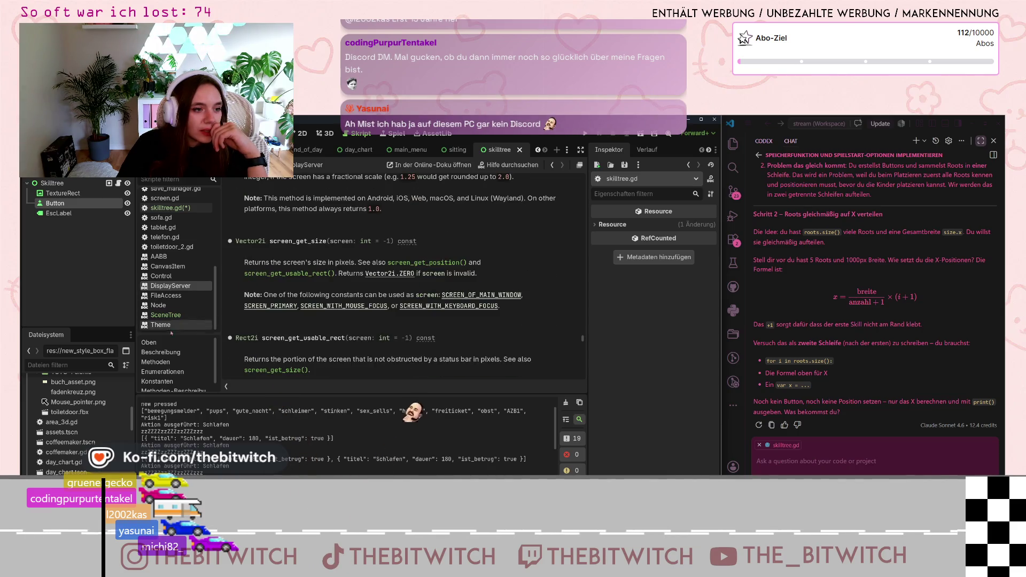
click(261, 241)
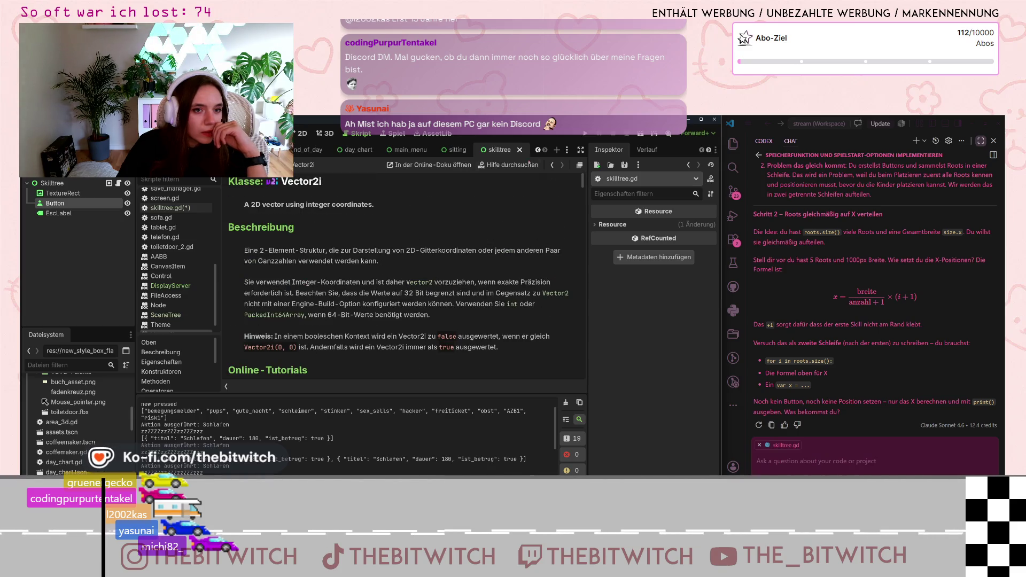
Search the help for 'screen size' and open the screen_get_size entry.
click(509, 165)
click(465, 208)
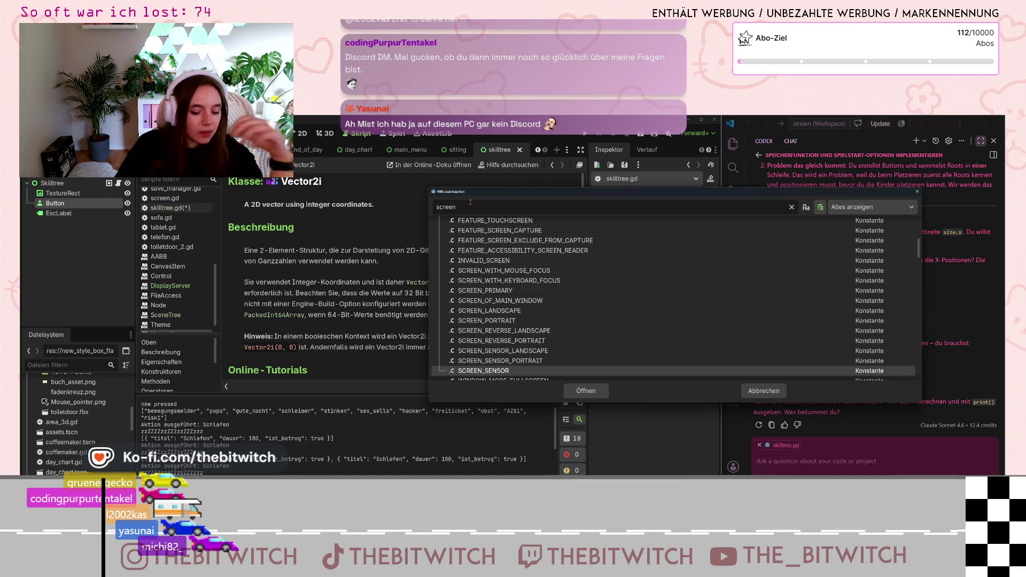
text(size)
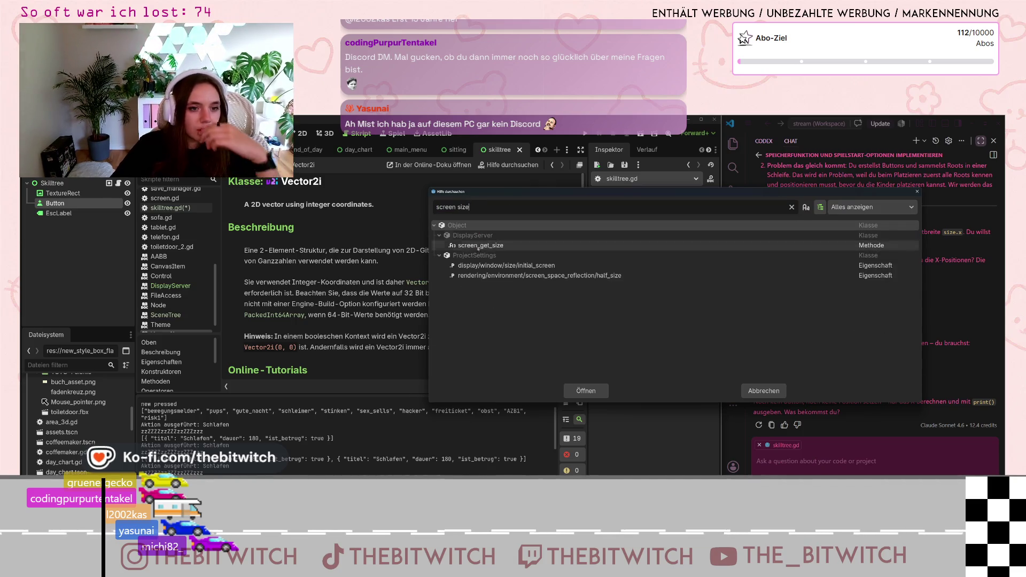
click(507, 245)
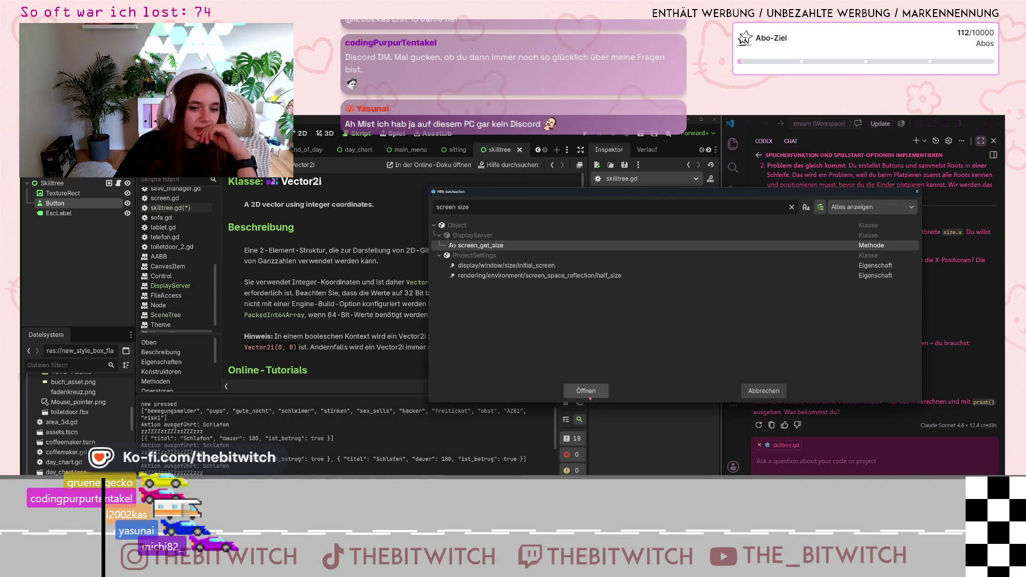
click(586, 390)
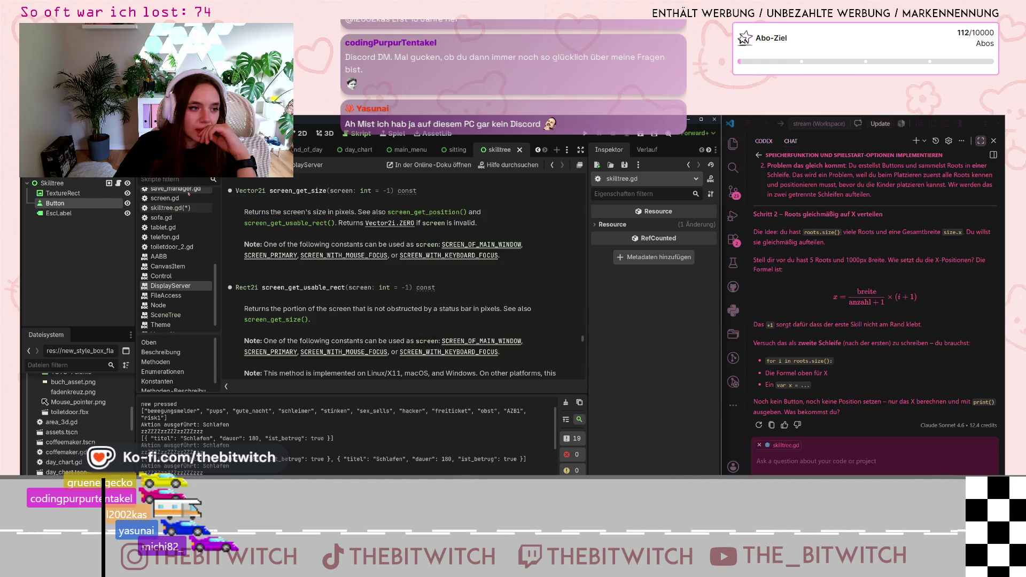
scroll(180, 254, up, 5)
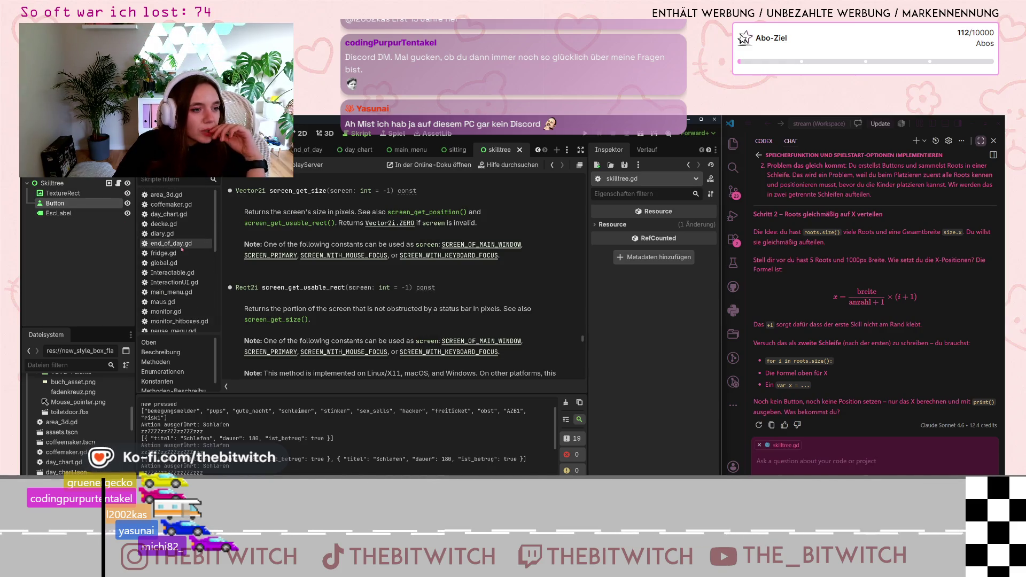
Open the end_of_day.gd script in the script editor.
scroll(184, 235, down, 1)
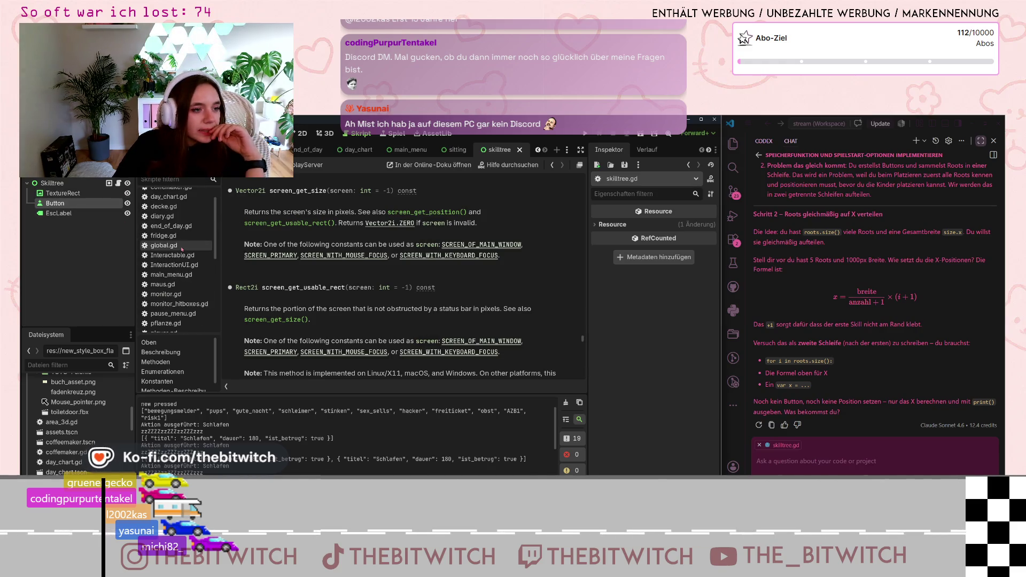
click(197, 226)
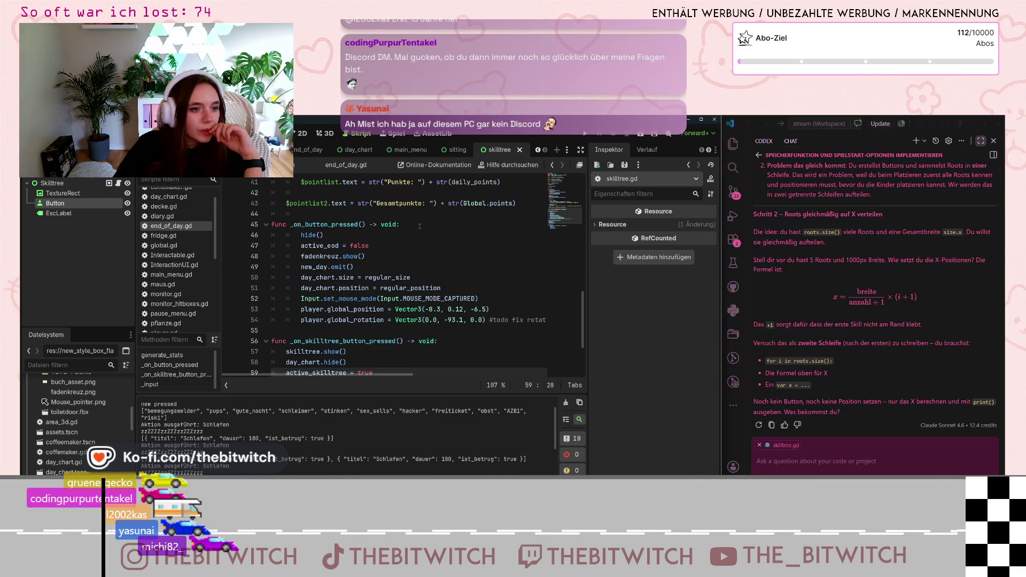
scroll(419, 226, up, 7)
scroll(467, 292, up, 6)
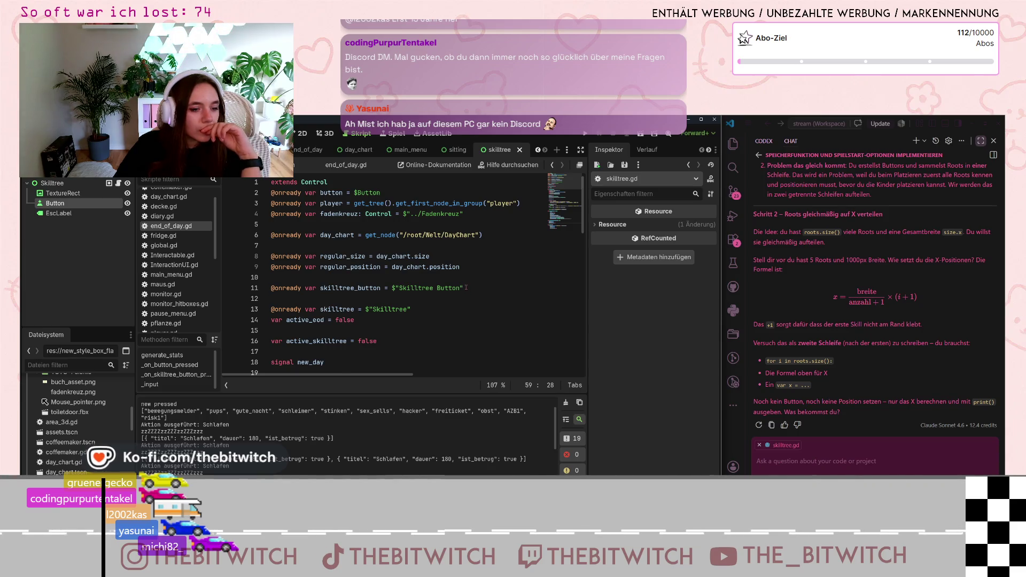
scroll(467, 289, down, 4)
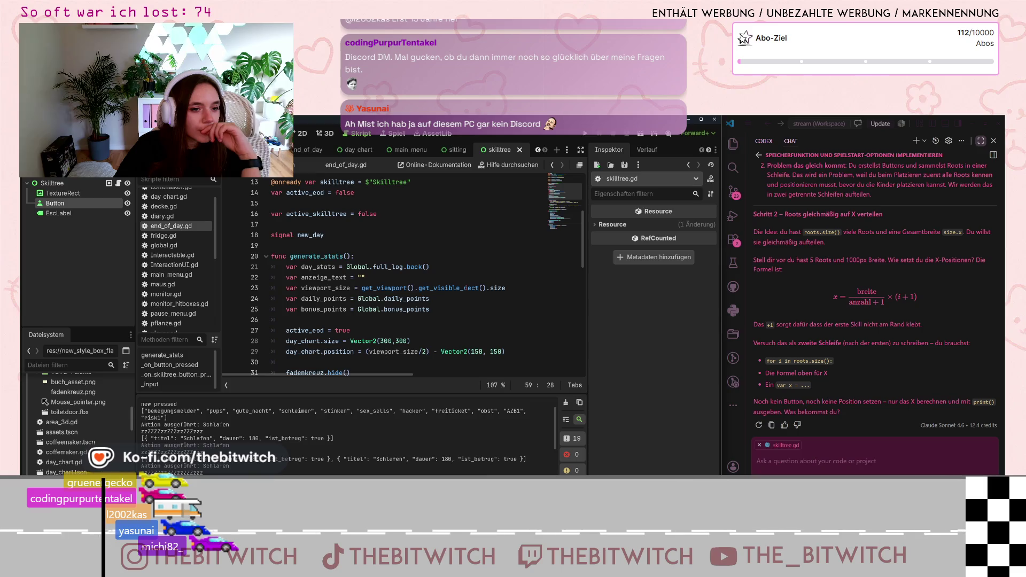
Select get_viewport().get_visible_rect().size on line 23 and read through the surrounding code.
click(362, 288)
drag(392, 288, 414, 289)
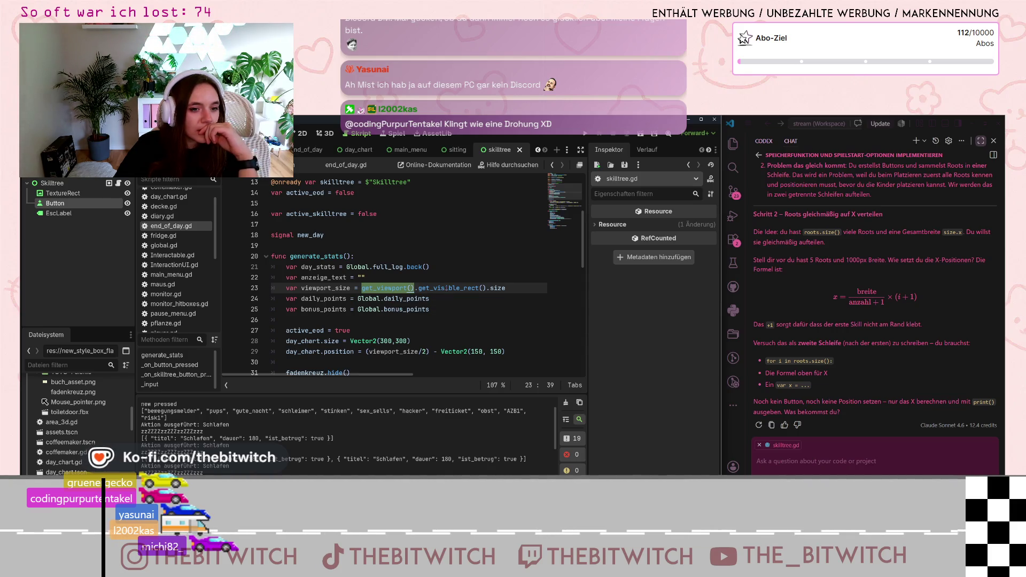
mouse_move(446, 288)
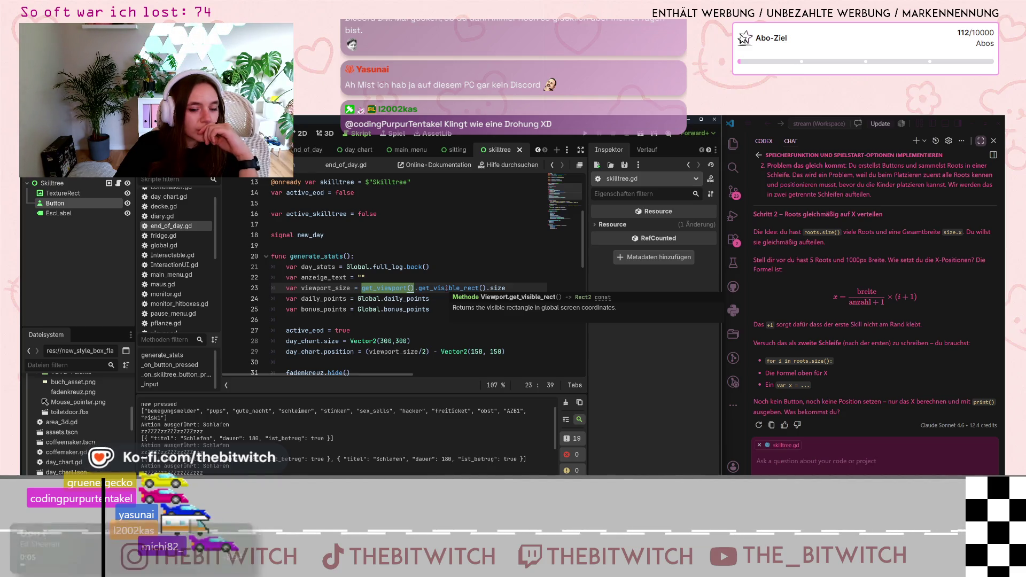
click(448, 247)
drag(362, 288, 505, 288)
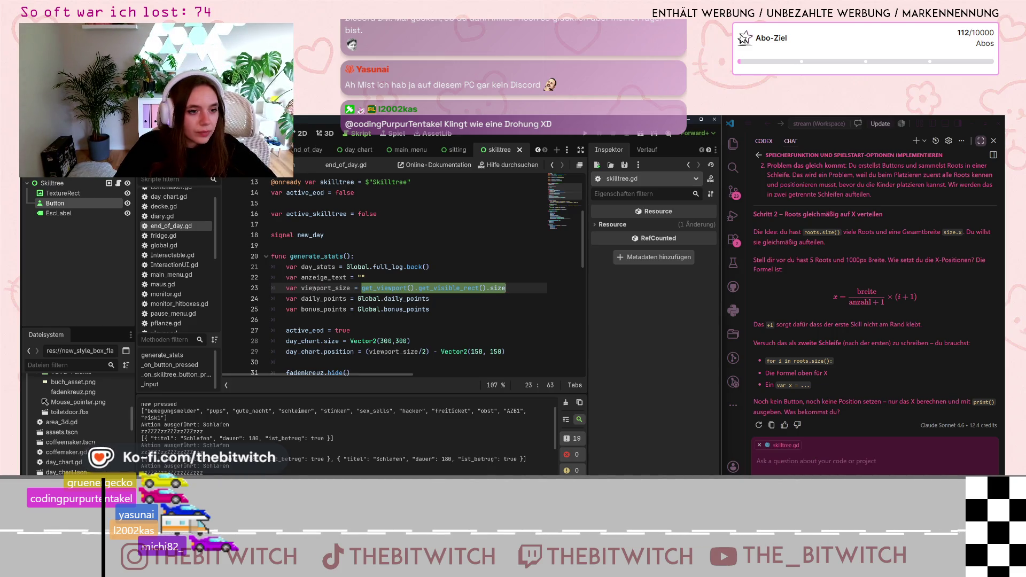
scroll(313, 287, down, 4)
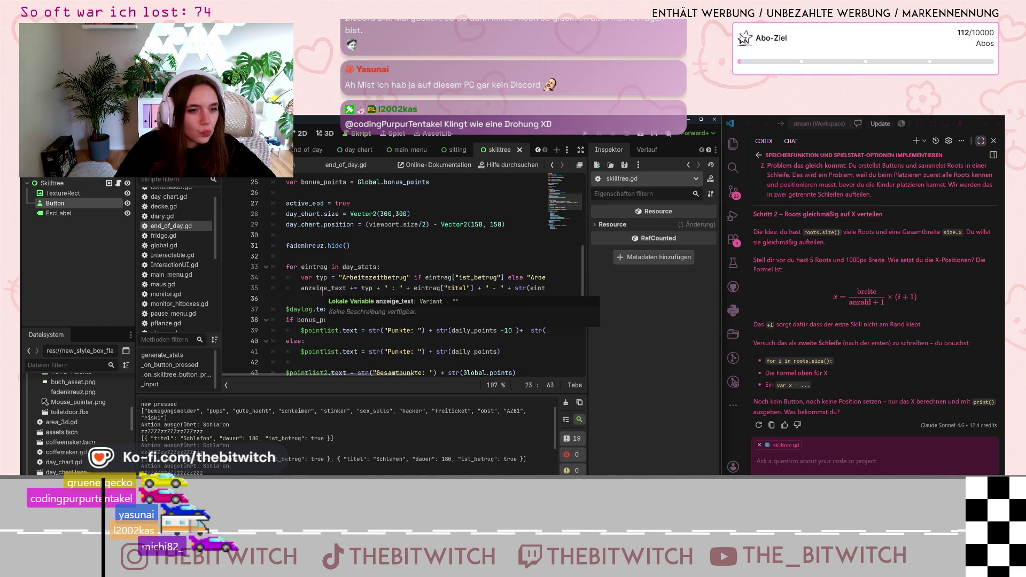
scroll(373, 259, down, 6)
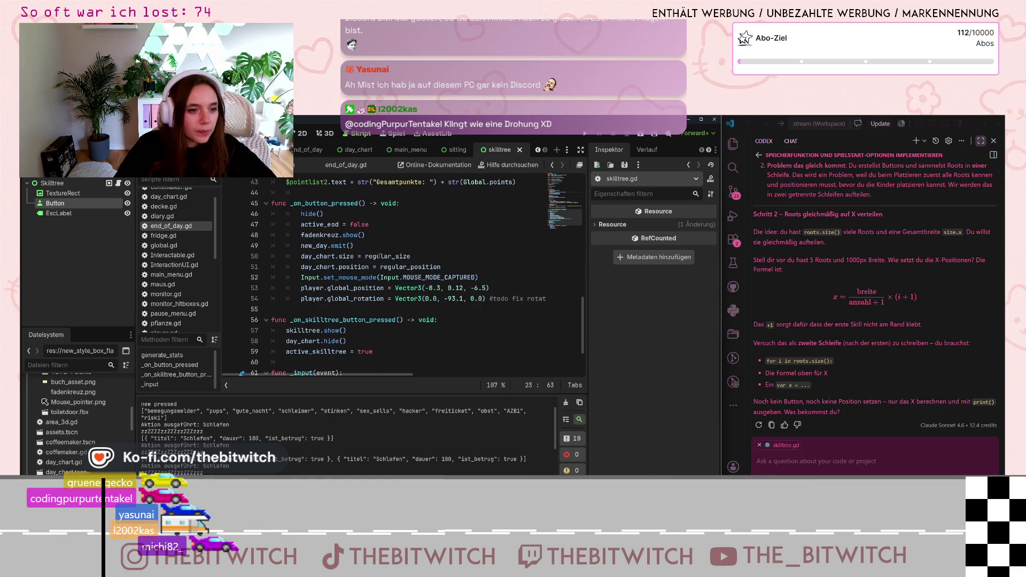
scroll(338, 248, down, 2)
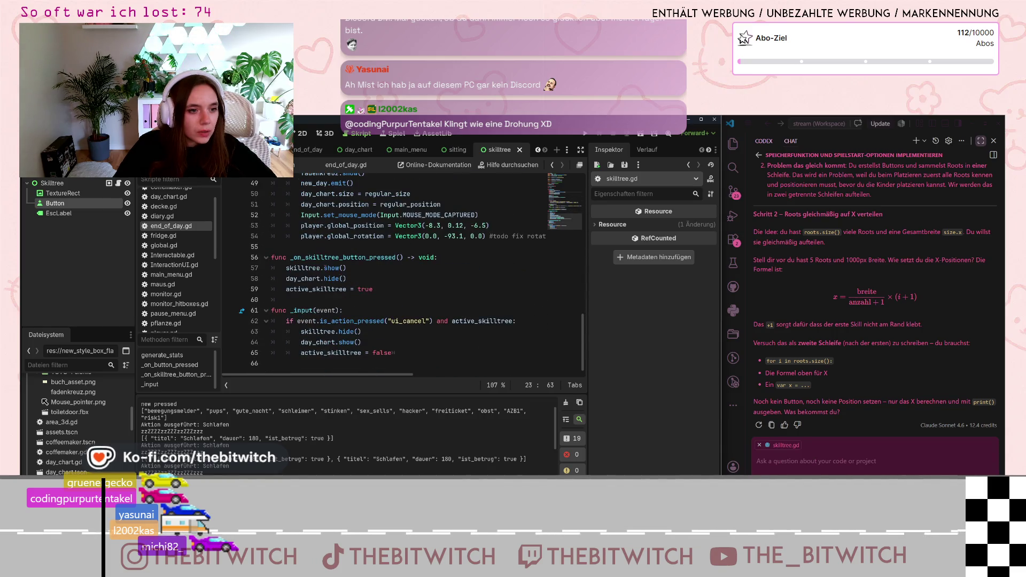
scroll(347, 259, up, 3)
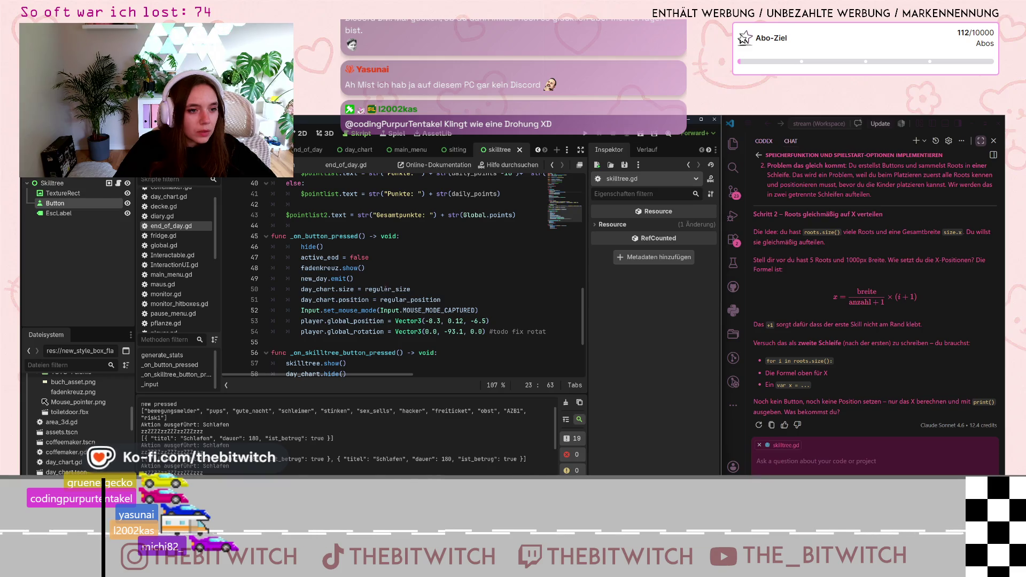
scroll(381, 289, up, 6)
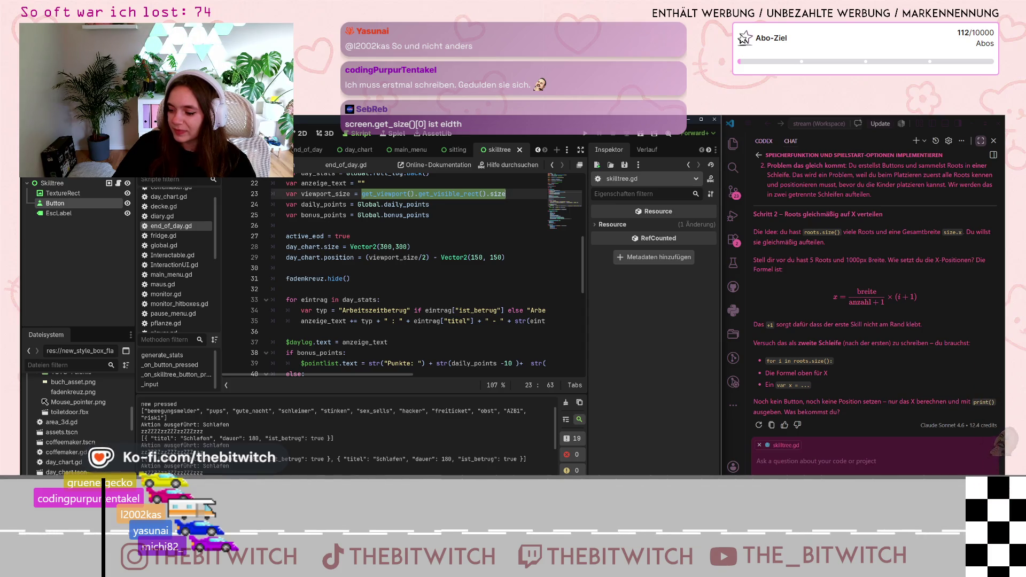
scroll(374, 278, down, 9)
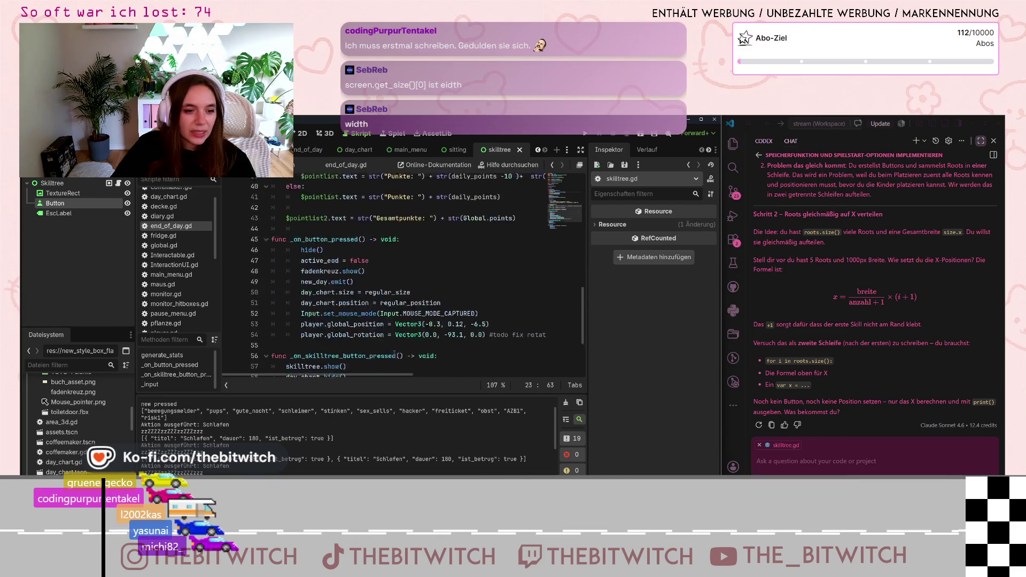
scroll(176, 249, up, 2)
scroll(179, 237, down, 5)
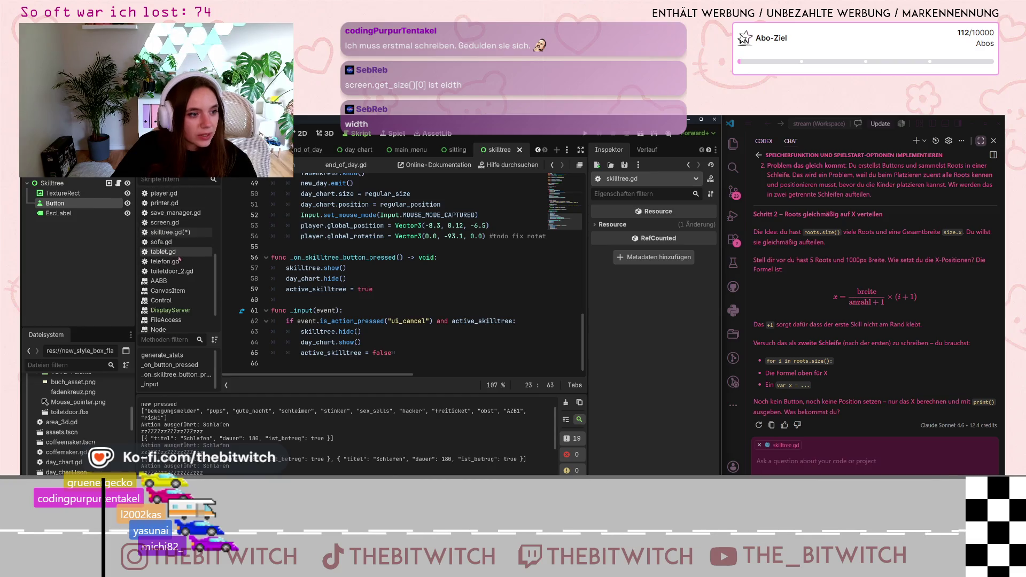
scroll(181, 295, up, 5)
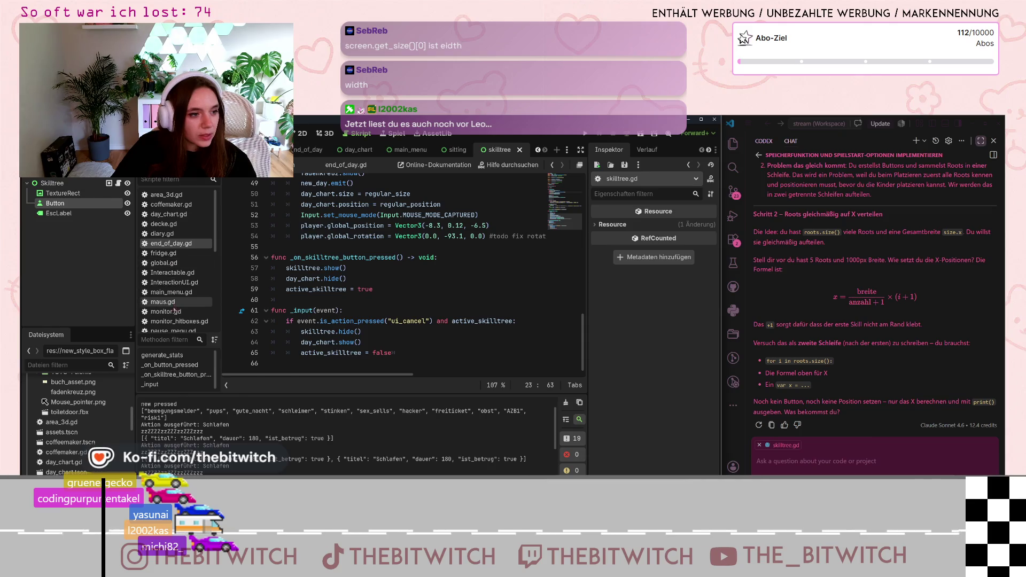
scroll(176, 278, down, 3)
Set var x = get_viewport().get_visible_rect().size in skilltree.gd's roots loop.
click(177, 319)
text(get_viewport().get_visible_rect().size)
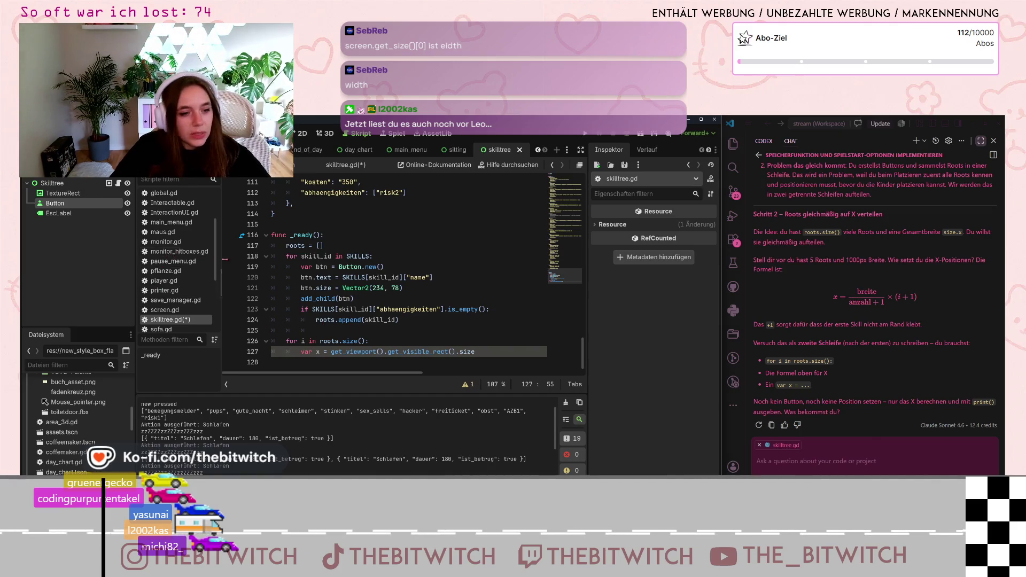
scroll(176, 256, down, 2)
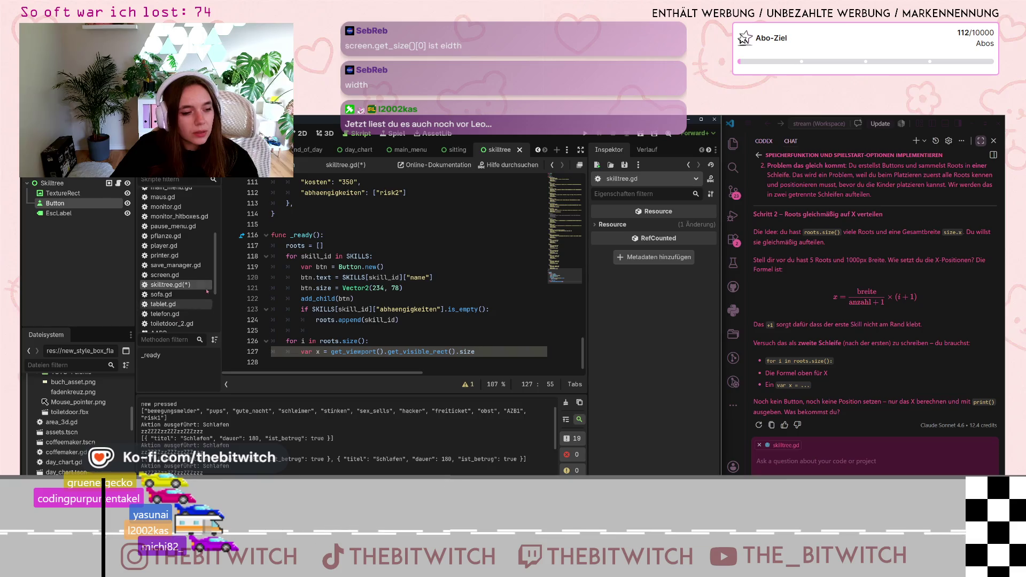
Search the help for 'get viewport' and open the get_viewport documentation.
click(508, 165)
text(g)
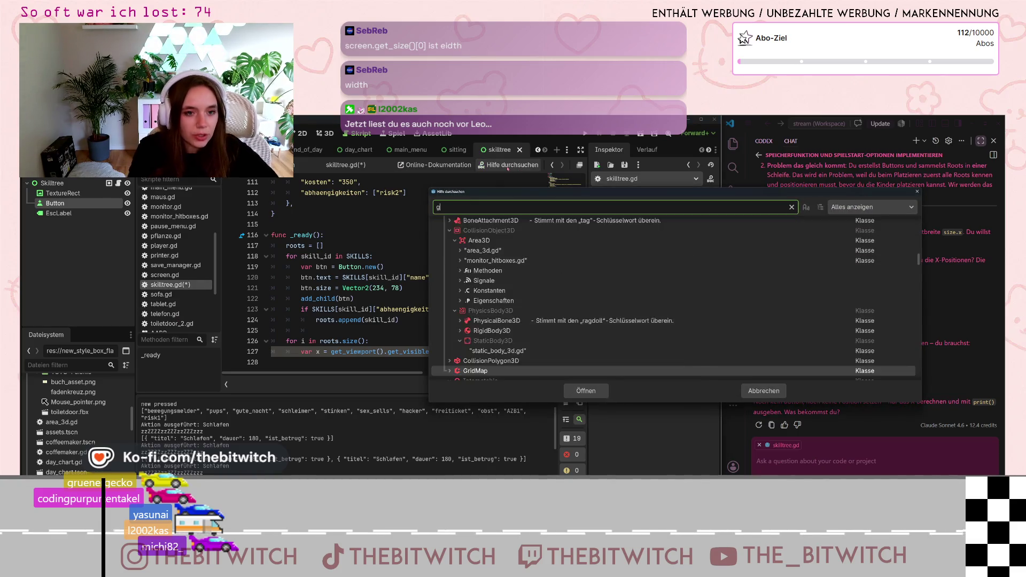
text(et viewport)
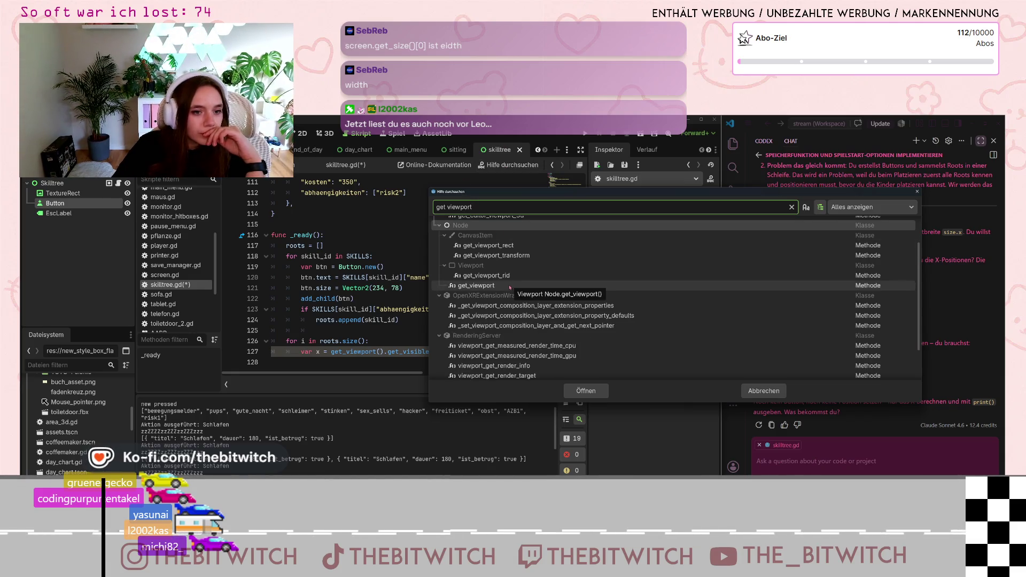
key(Escape)
key(alt+F1)
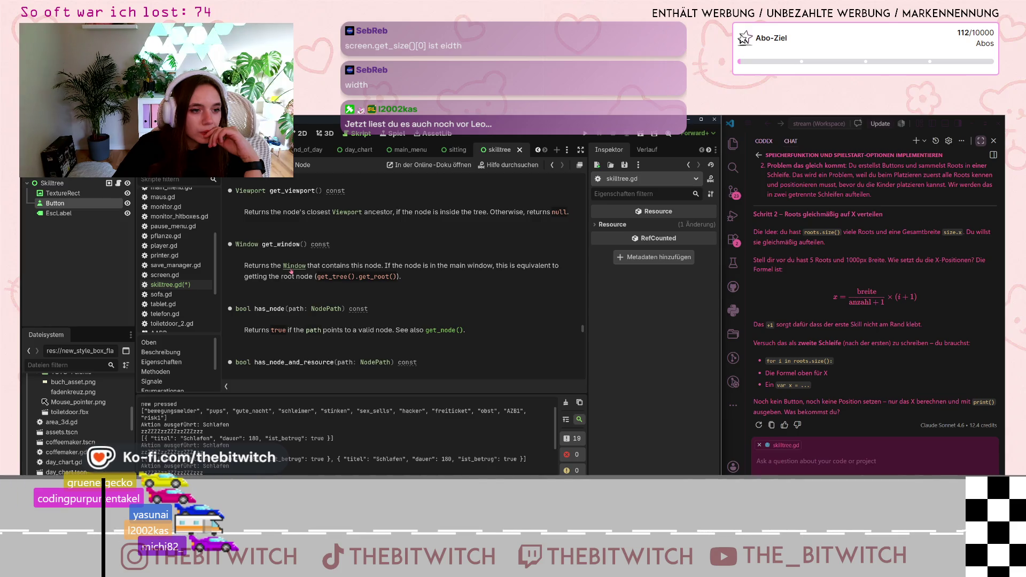
scroll(291, 271, up, 3)
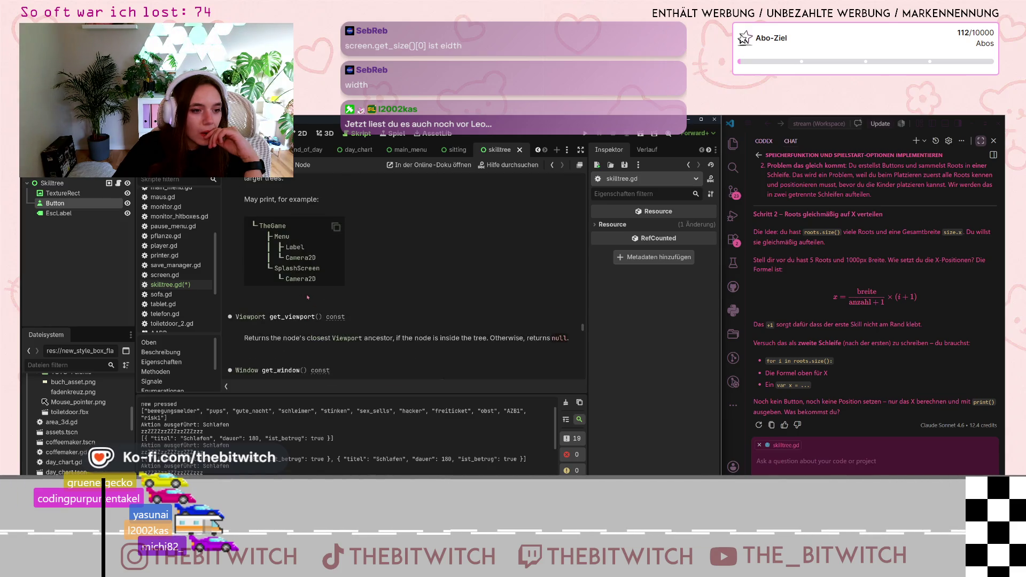
scroll(308, 296, down, 3)
scroll(374, 241, up, 2)
Search the help for 'get visible re' and open the get_visible_content_rect documentation.
click(512, 165)
text(get viewport)
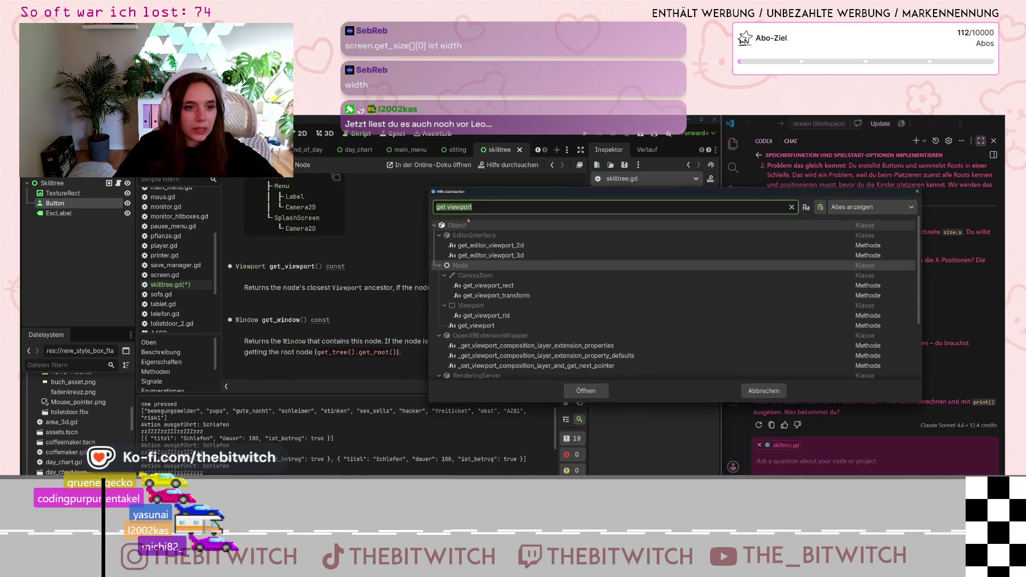
text(visibl)
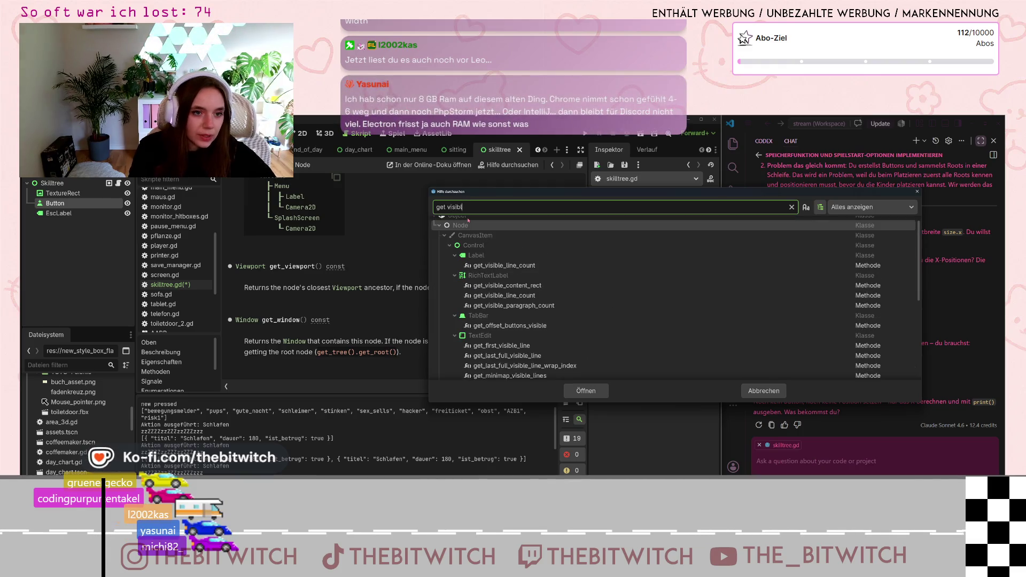
text(e re)
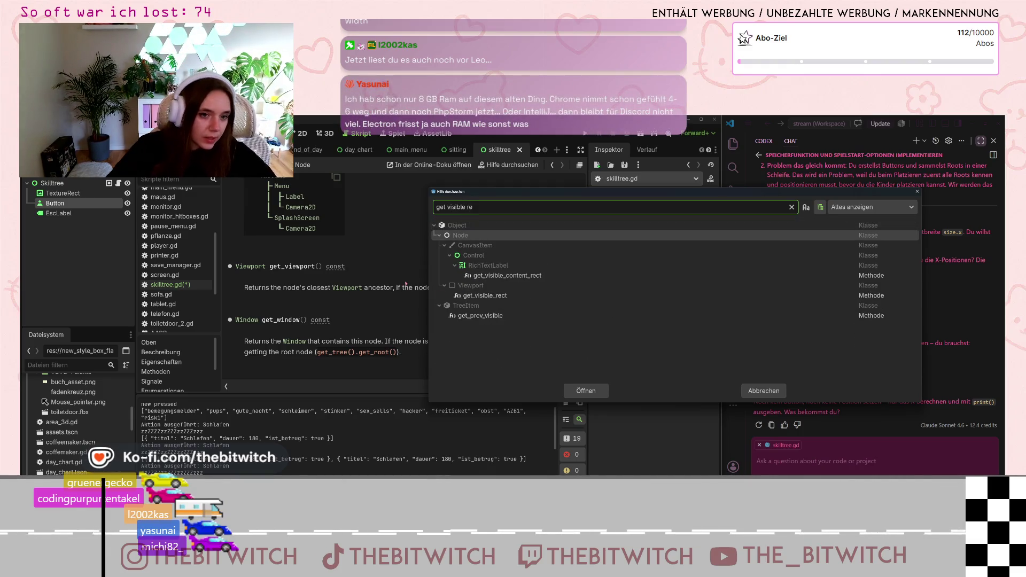
click(585, 390)
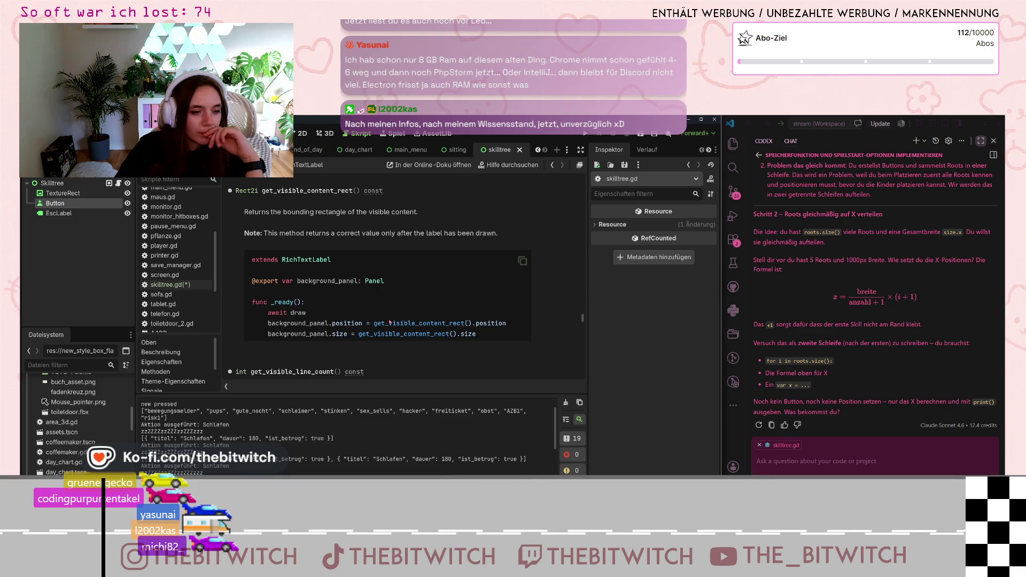
scroll(386, 324, up, 2)
scroll(185, 275, up, 3)
Send the Codex chat the question 'wie am klügsten die?' about getting the screen width.
click(866, 440)
text(wie bek)
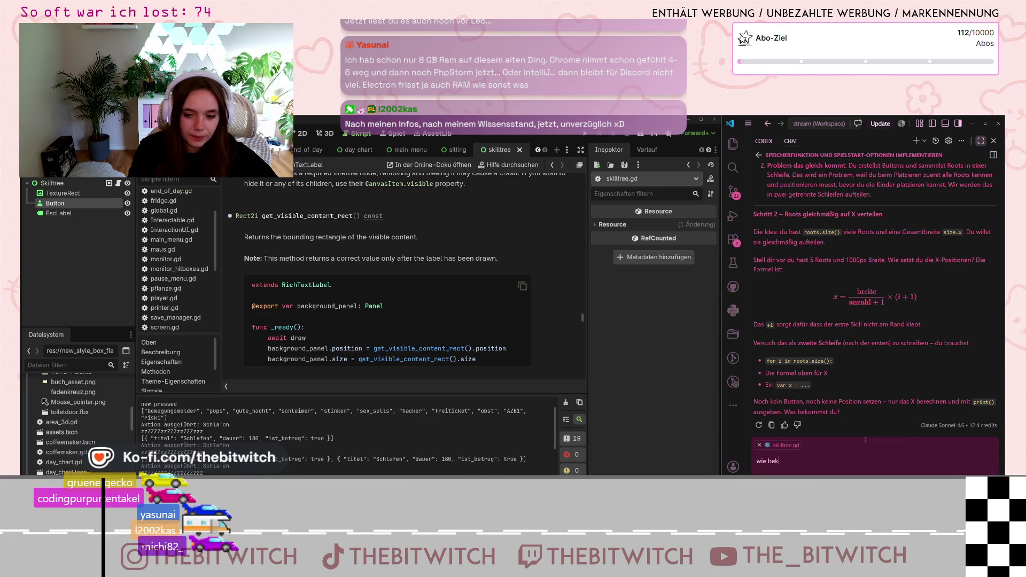
text( am )
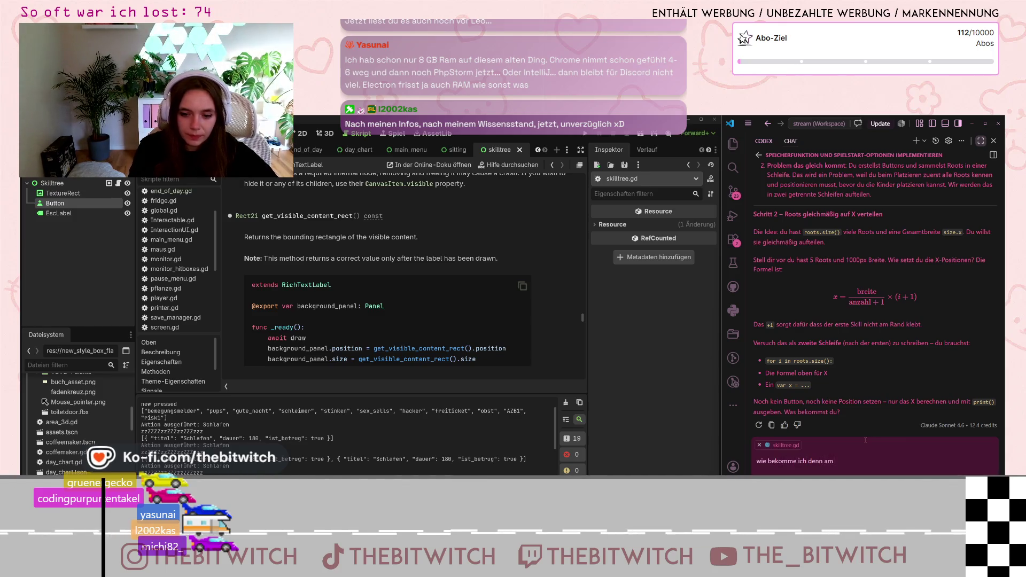
text(klügsten die breite des s)
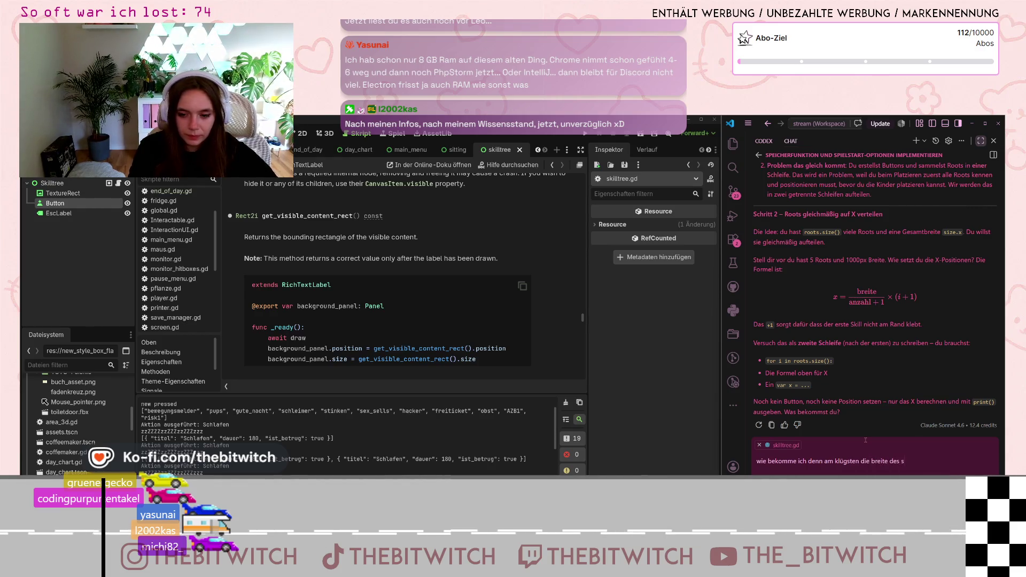
text(?)
key(Return)
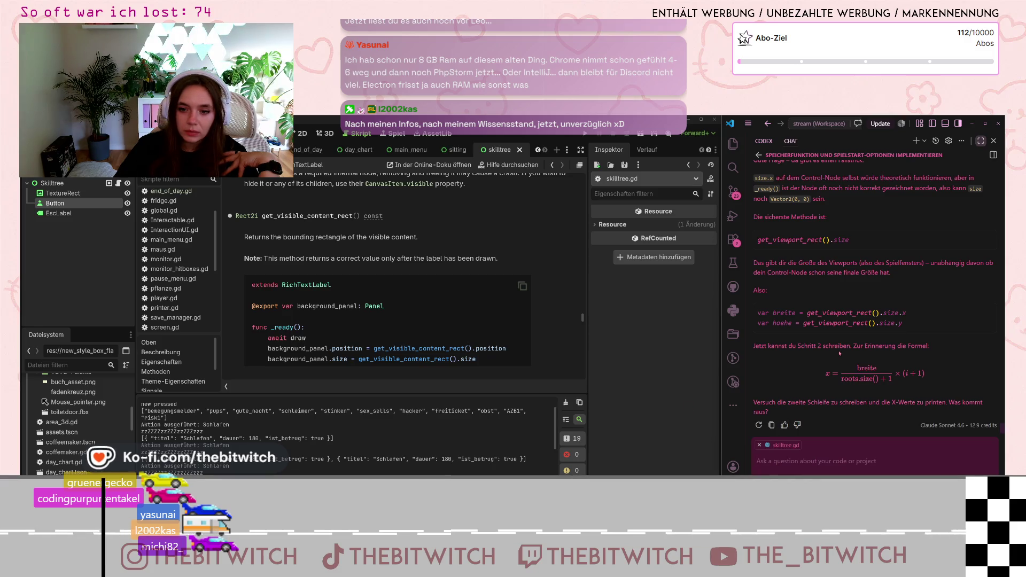
scroll(784, 249, up, 2)
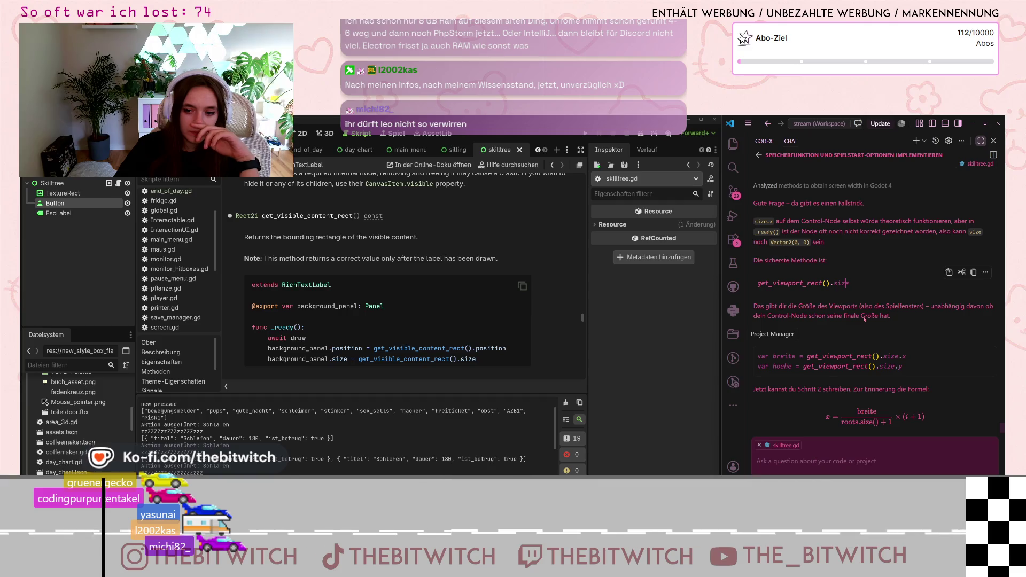
scroll(864, 319, down, 2)
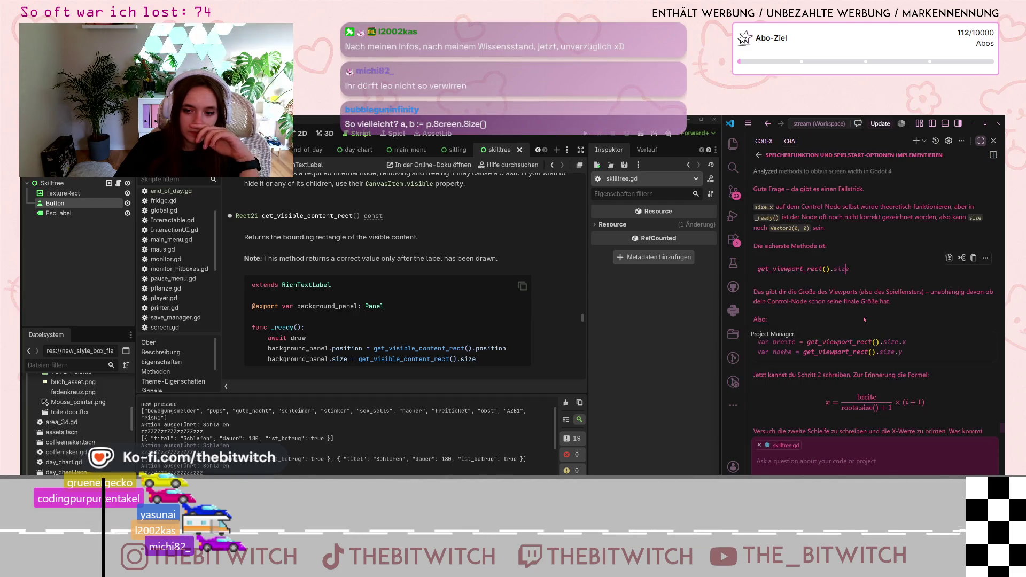
scroll(864, 319, up, 10)
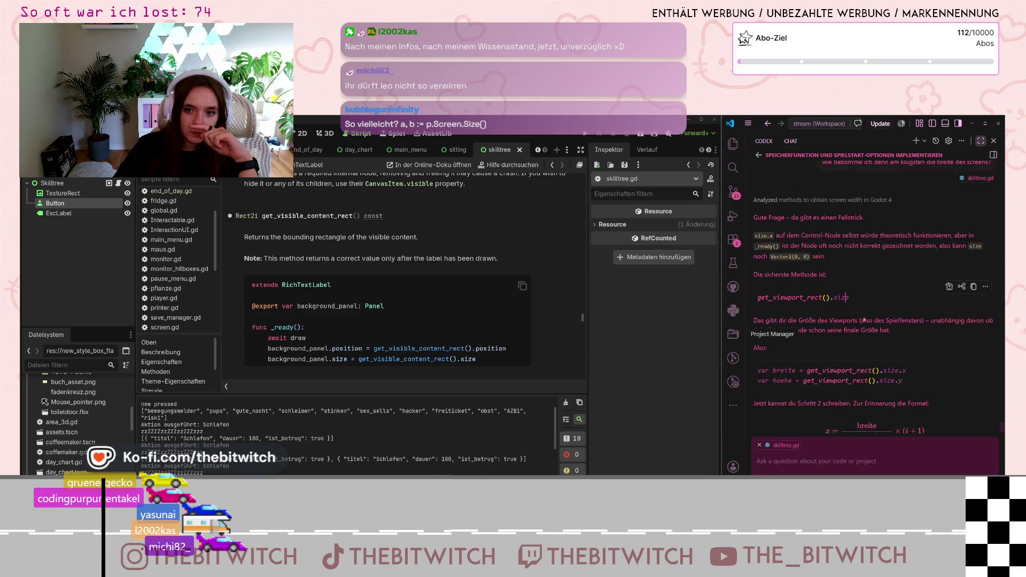
scroll(864, 319, down, 5)
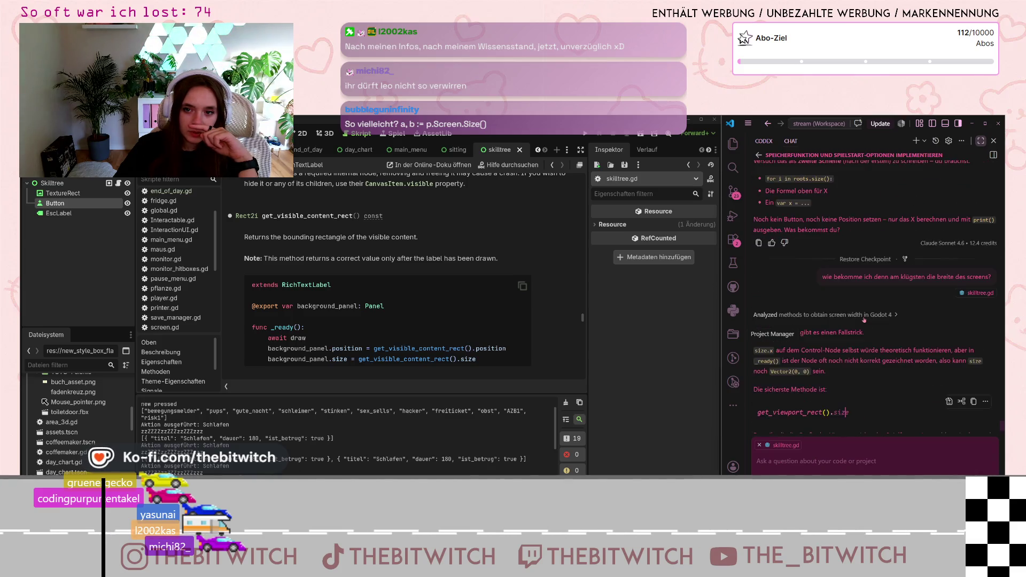
scroll(864, 319, down, 1)
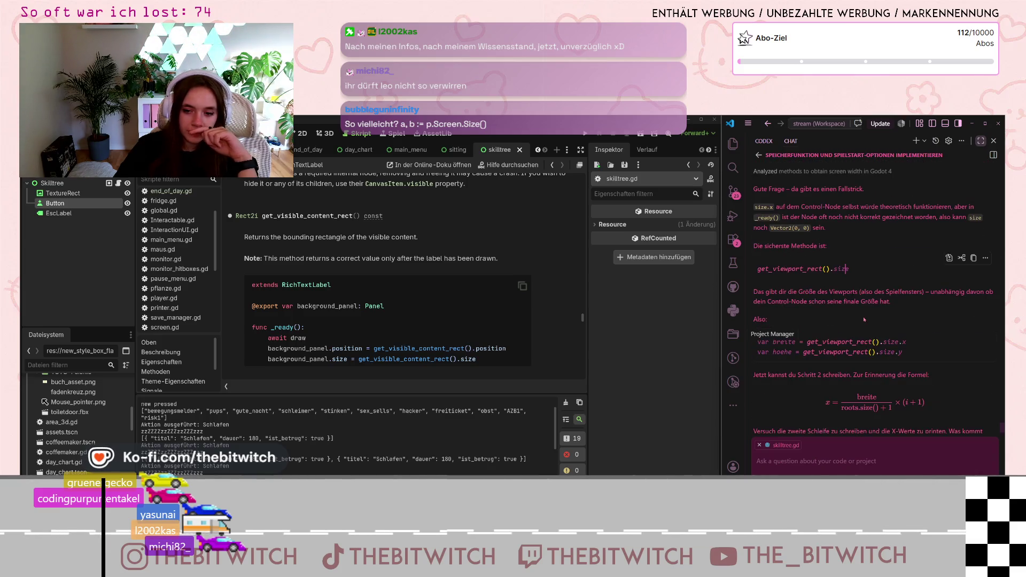
scroll(864, 319, down, 1)
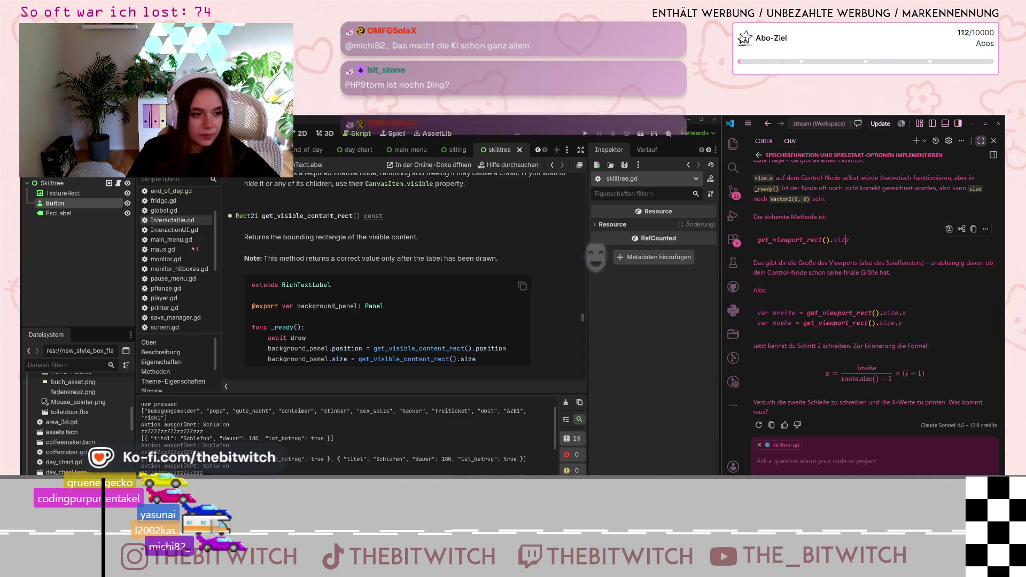
scroll(176, 230, down, 2)
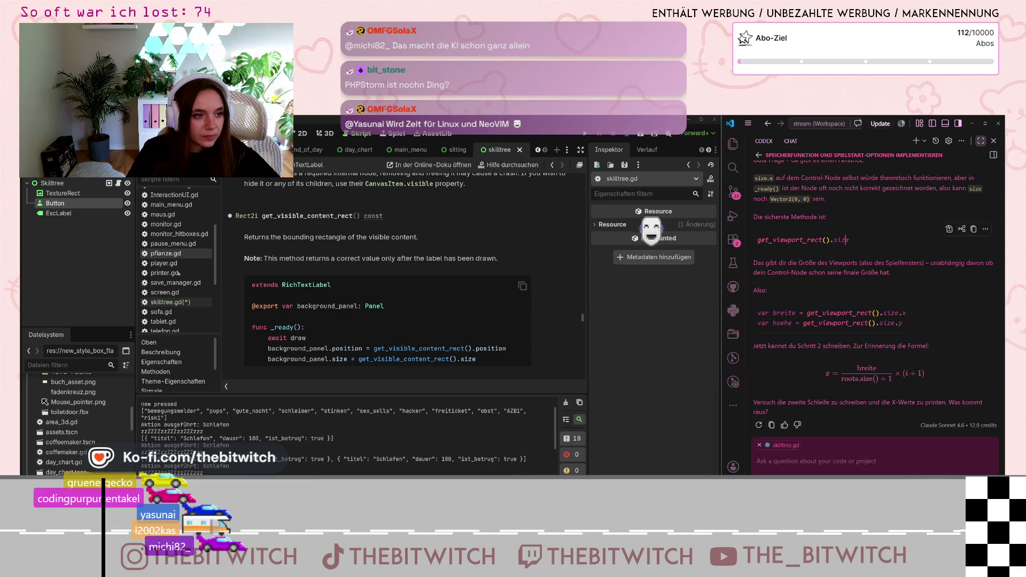
Change line 127's expression to get_viewport_rect().size.x.
click(171, 302)
key(Up)
key(Up)
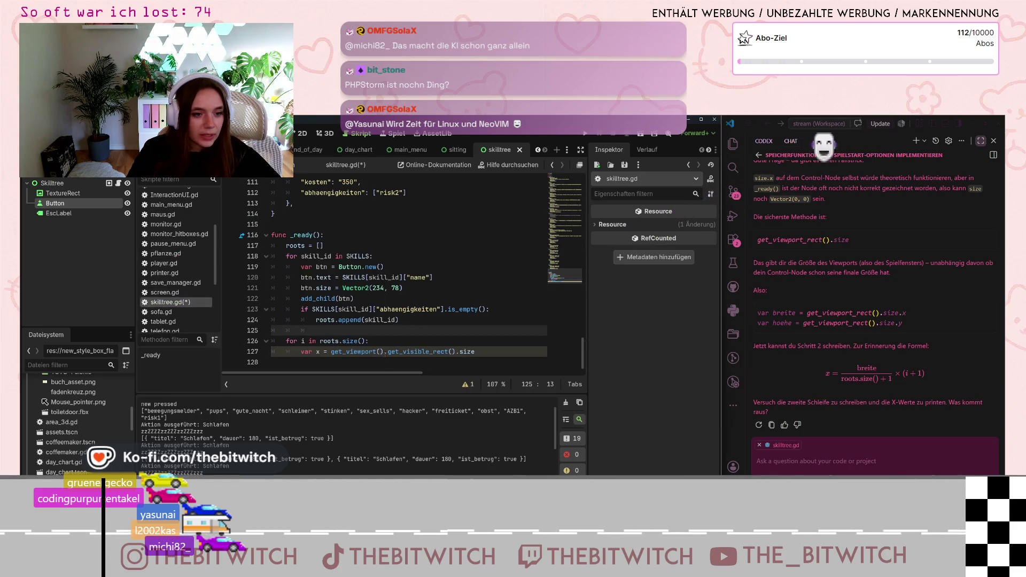
drag(387, 351, 331, 352)
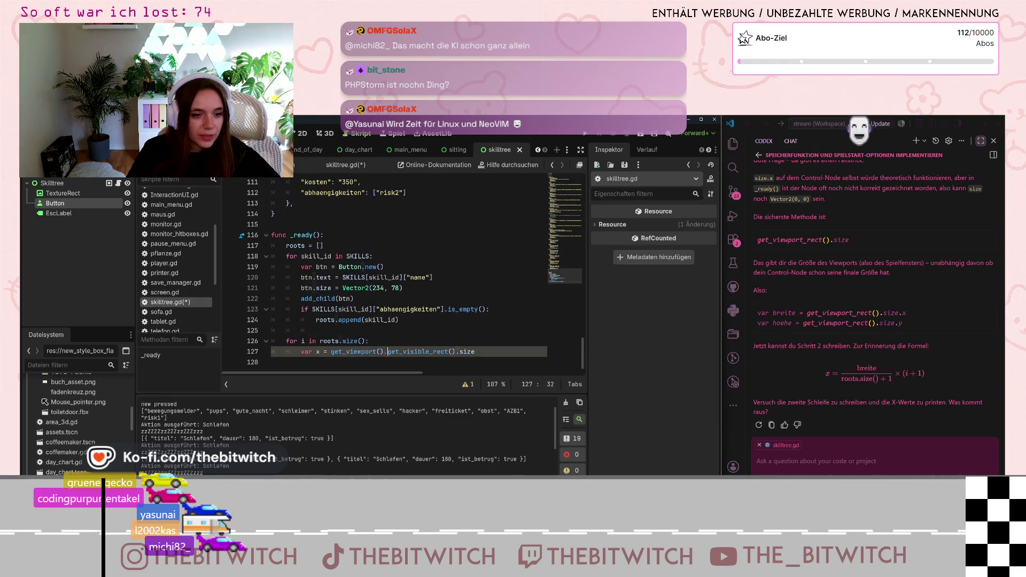
click(365, 352)
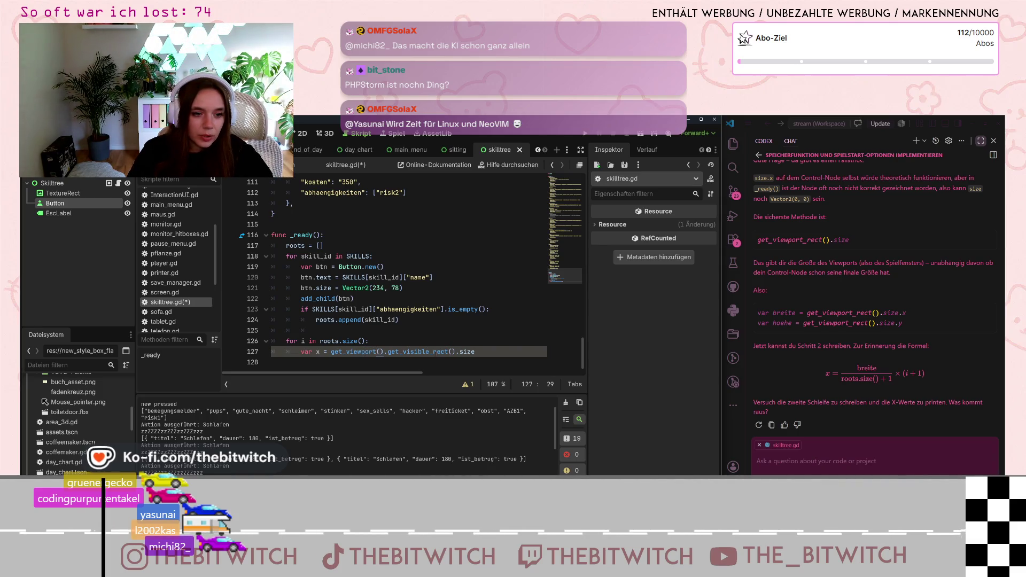
key(Right)
drag(429, 352, 376, 351)
key(BackSpace)
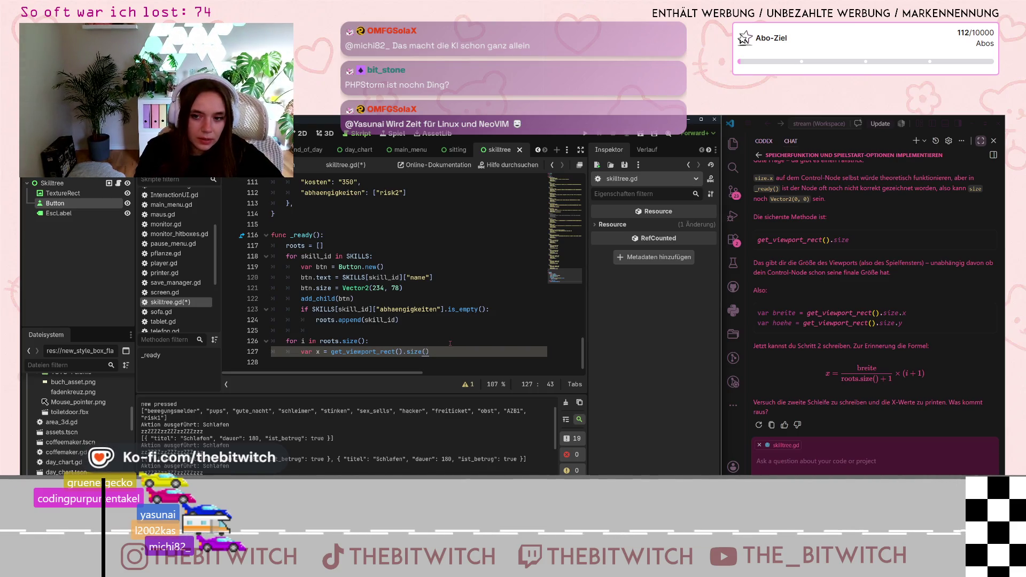
text())
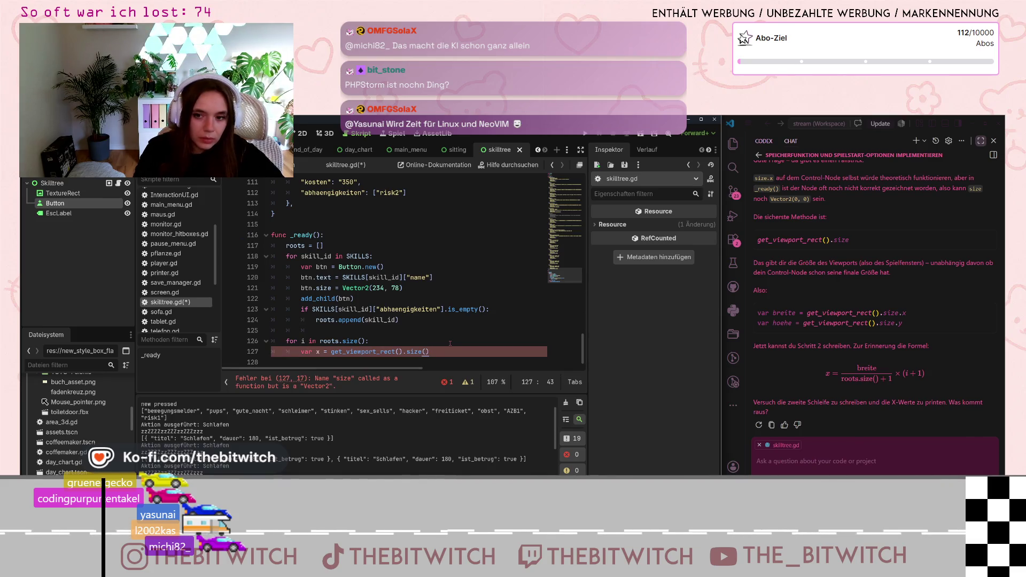
key(BackSpace)
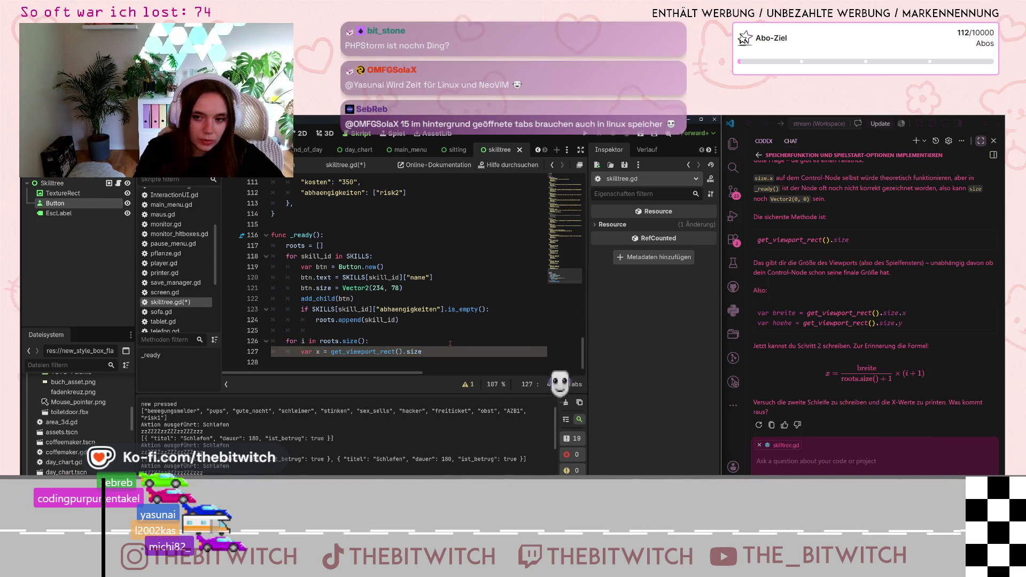
text(.x)
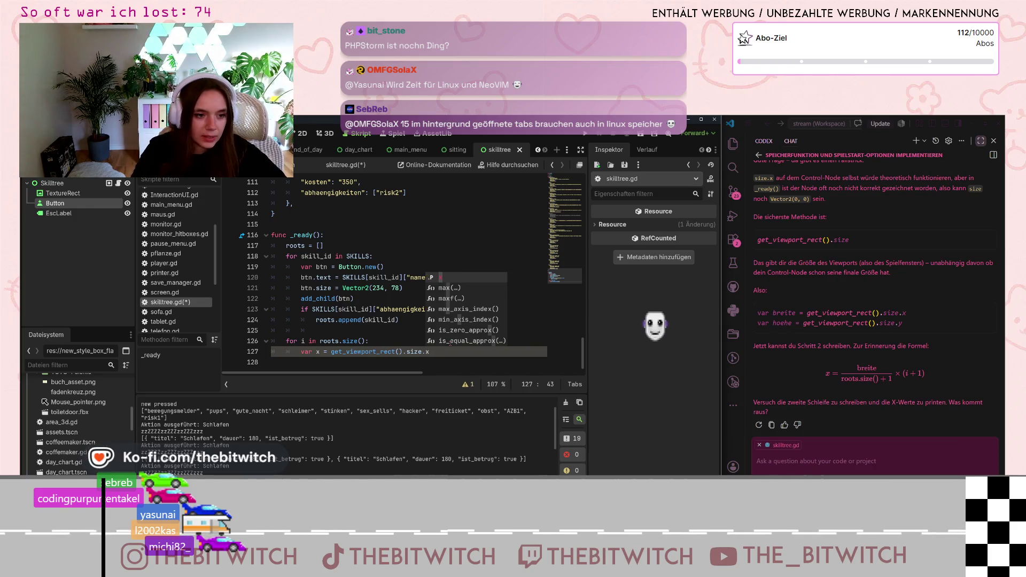
Rename the variable on line 127 from x to breite.
click(347, 351)
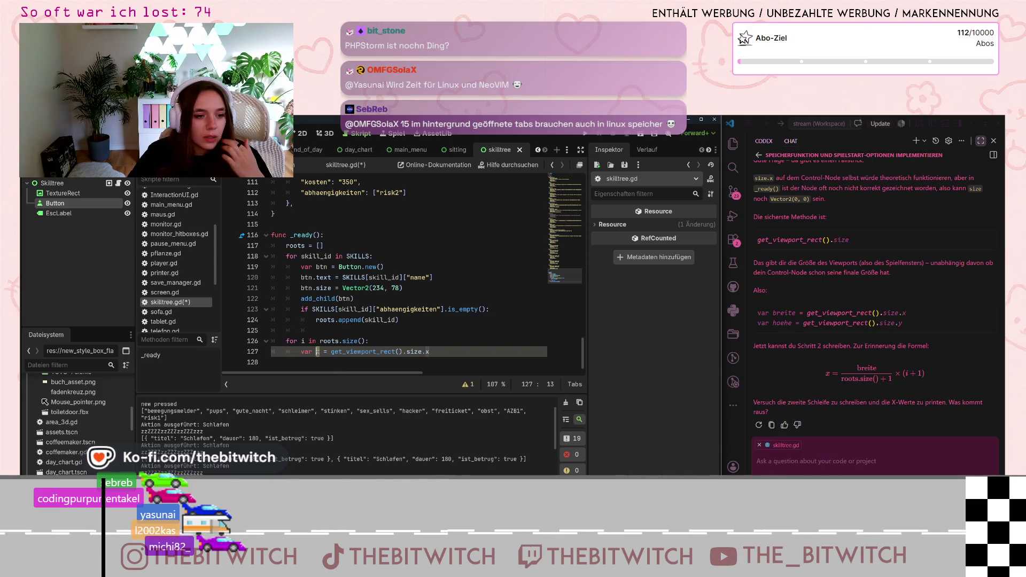
key(BackSpace)
text(breite)
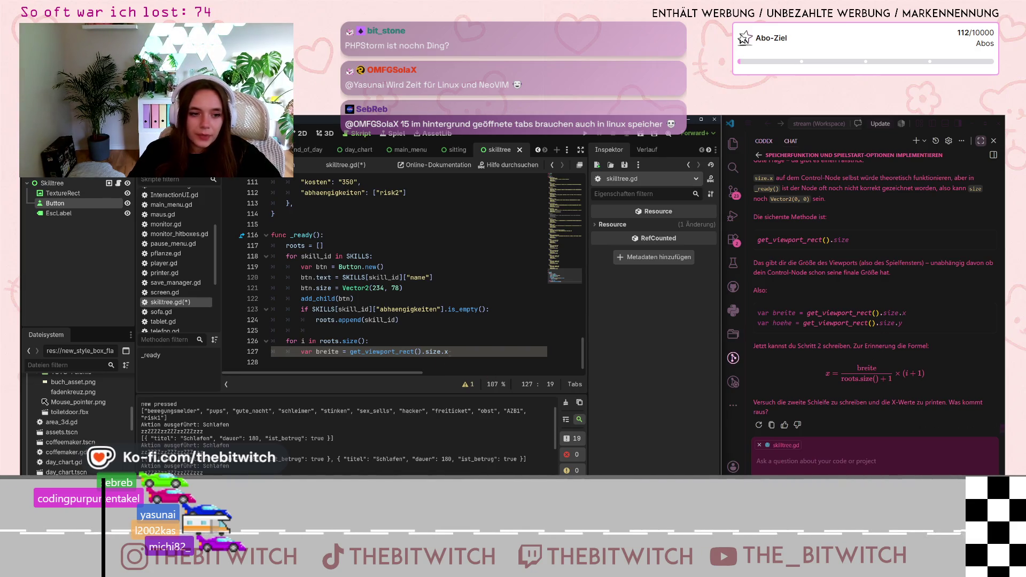
click(475, 345)
Insert var x = 0 as the first line of the roots loop.
key(Return)
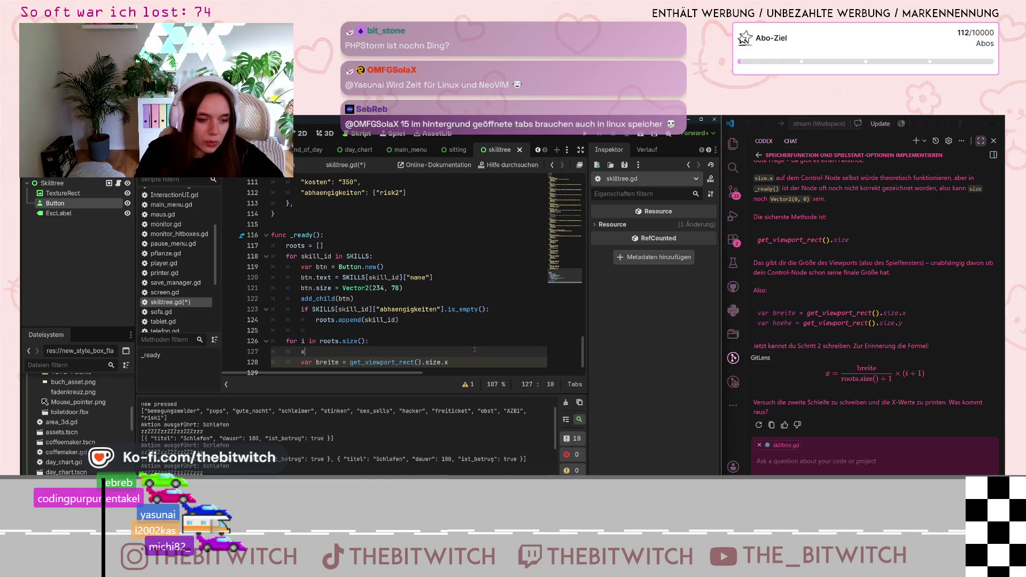
text(x)
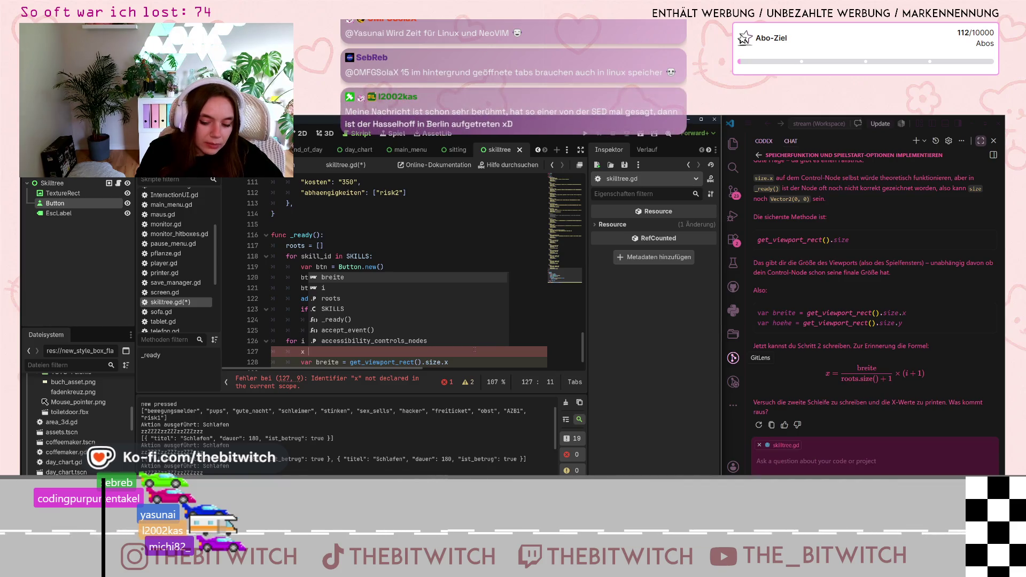
key(BackSpace)
text(var)
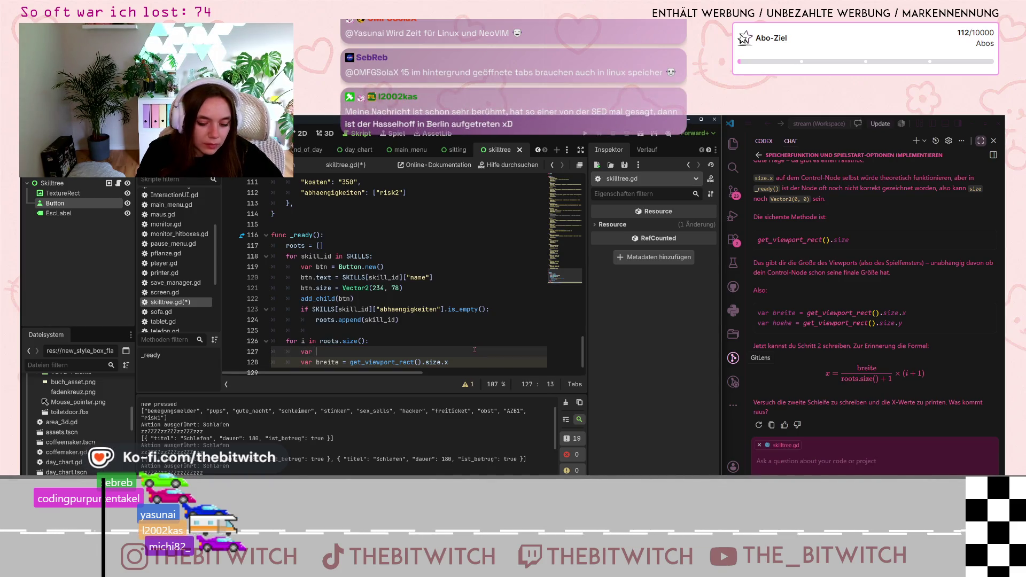
text( x = 0)
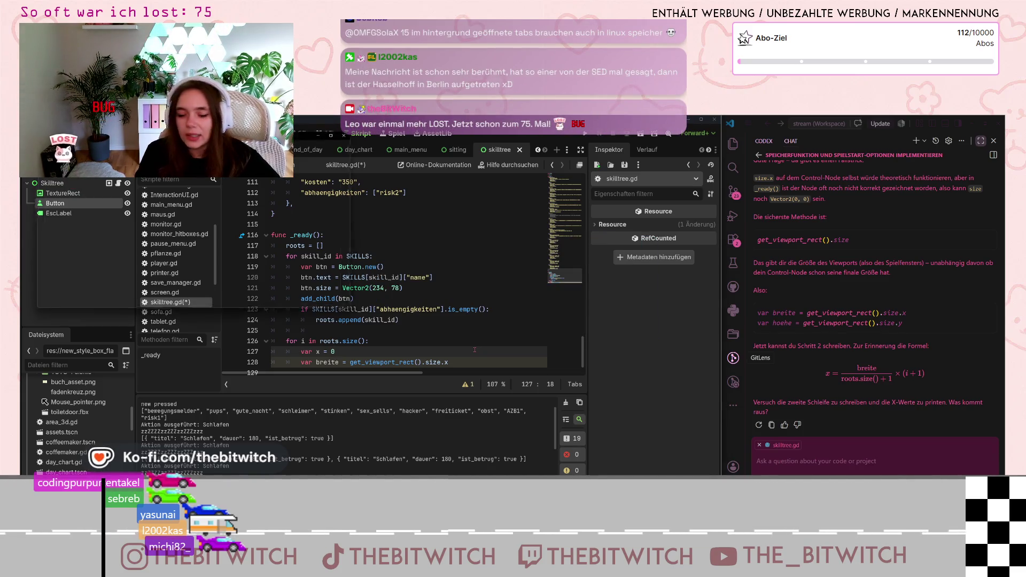
click(428, 256)
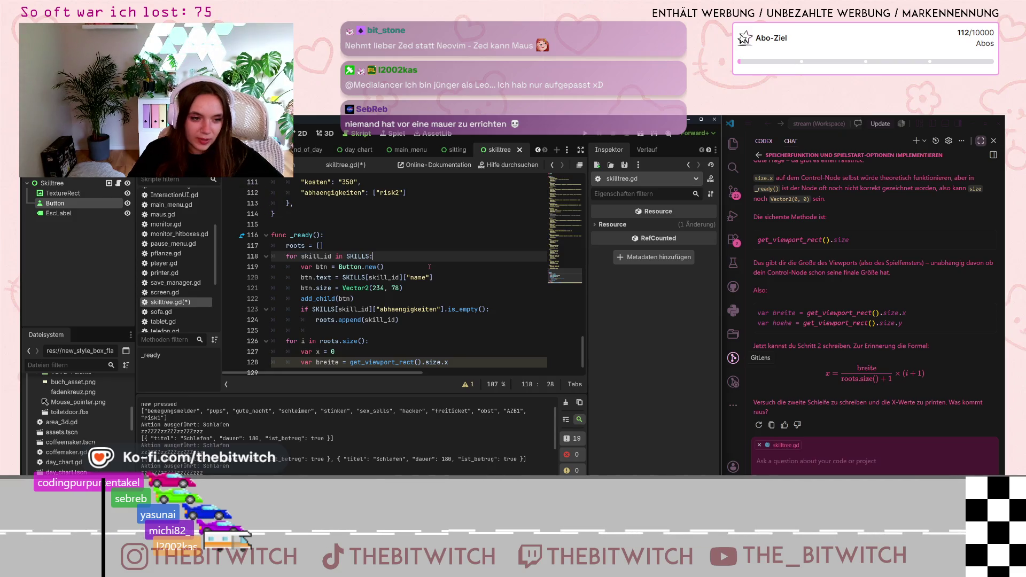
Open a new line below the breite line.
scroll(415, 267, down, 1)
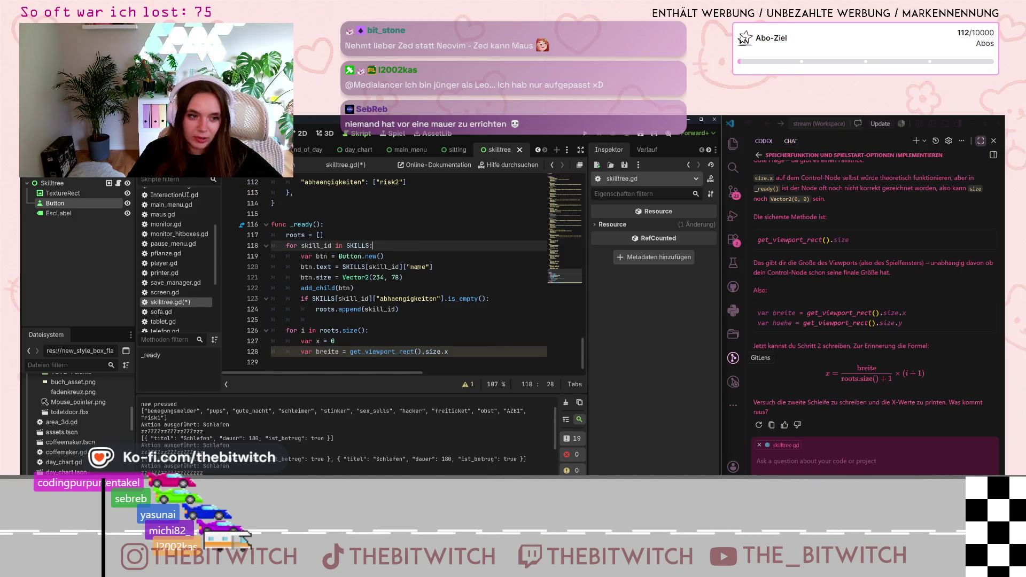
click(455, 352)
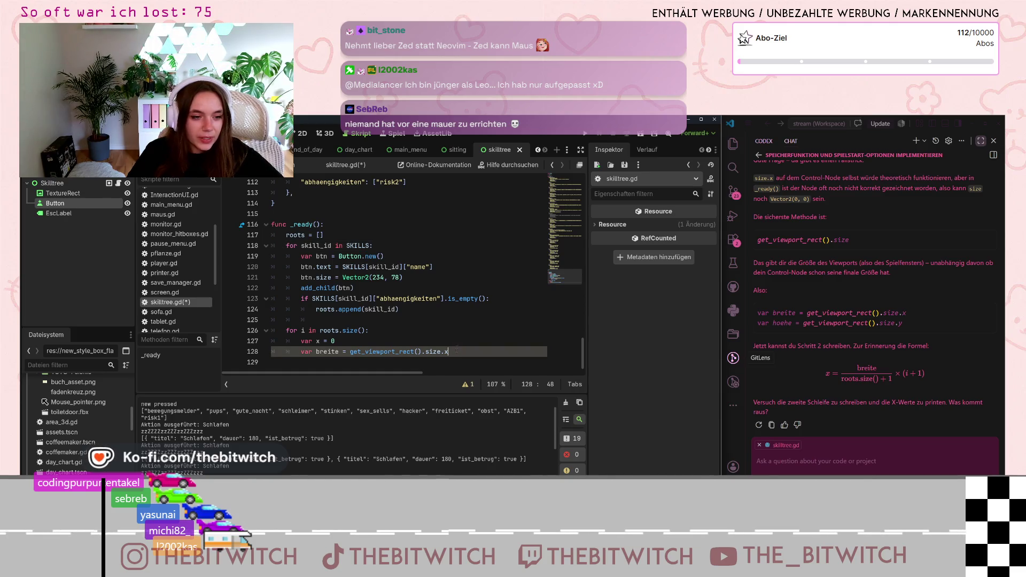
key(Return)
key(Return)
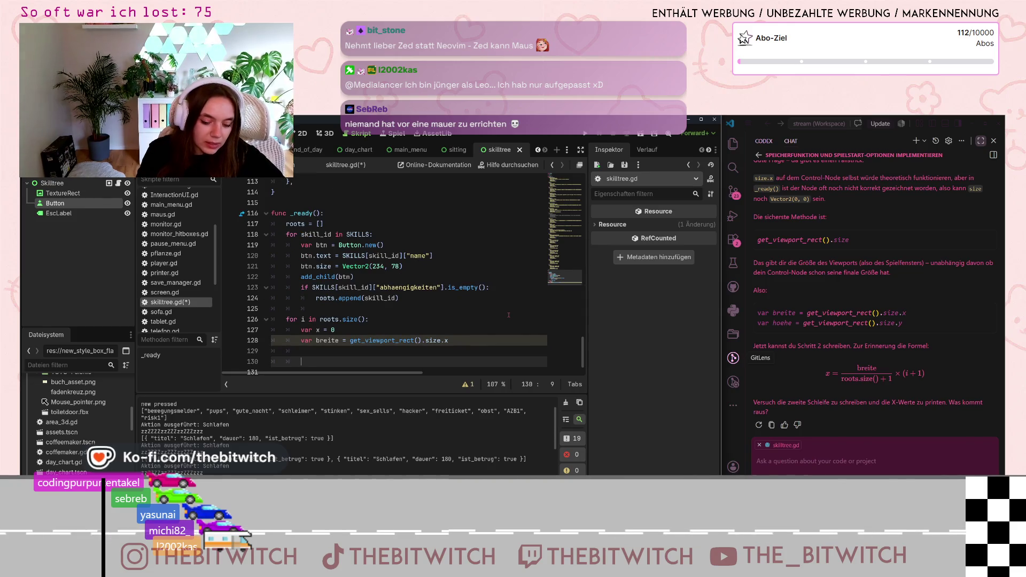
Write x = breite / (roots.size() + 1) * (i+1) on line 130, with correct brackets.
text(x)
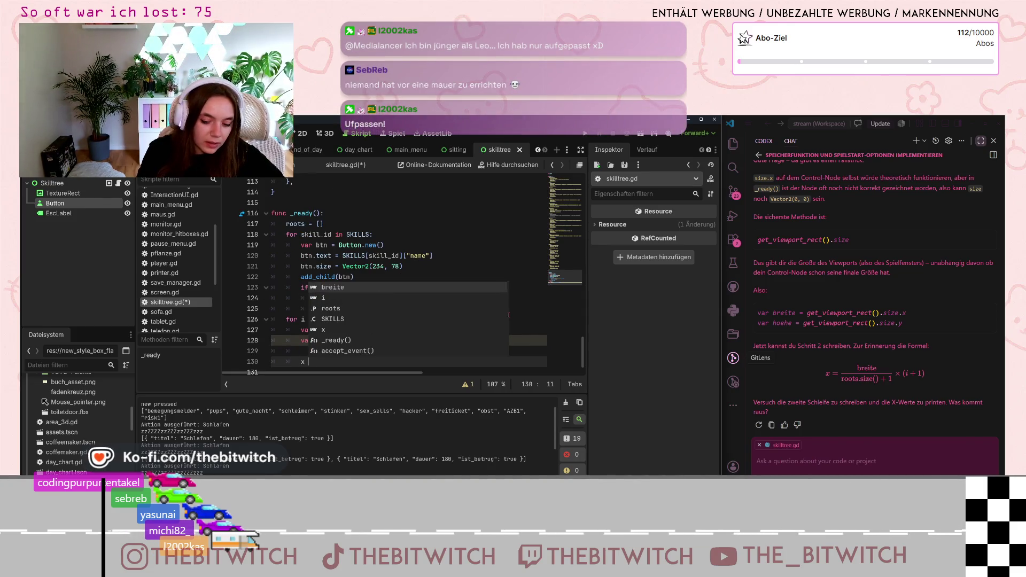
text( = )
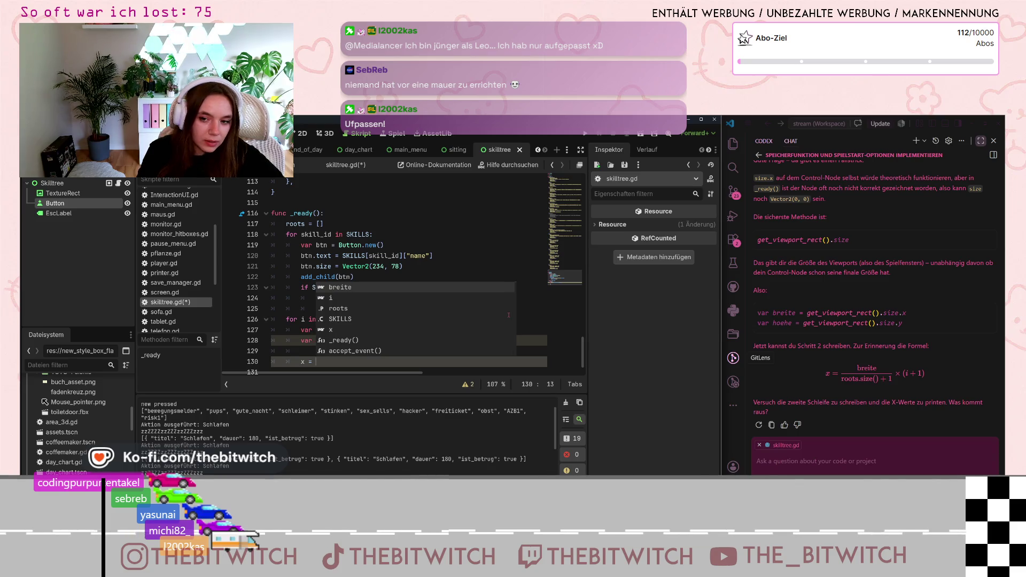
text(breite )
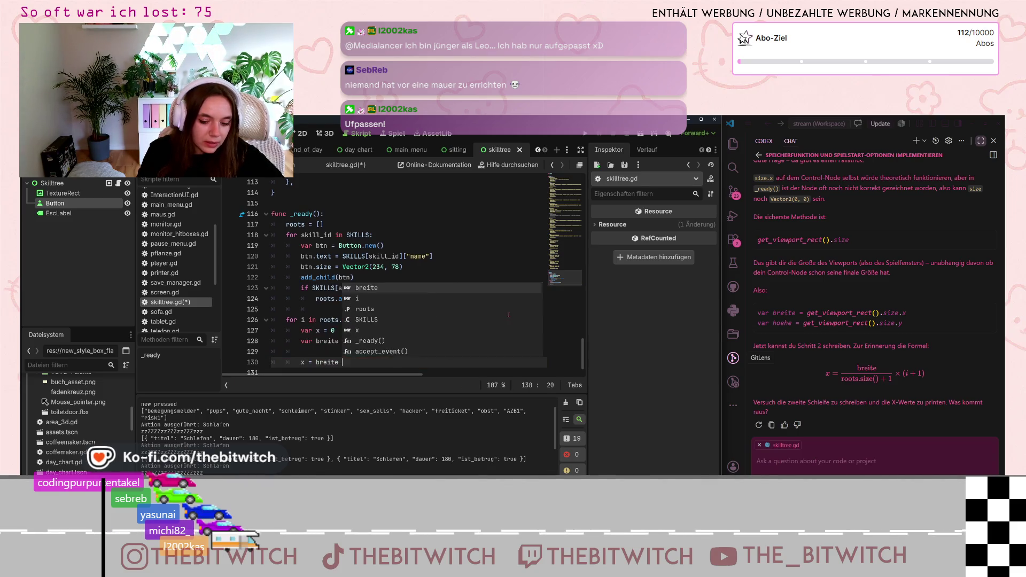
text(/ )
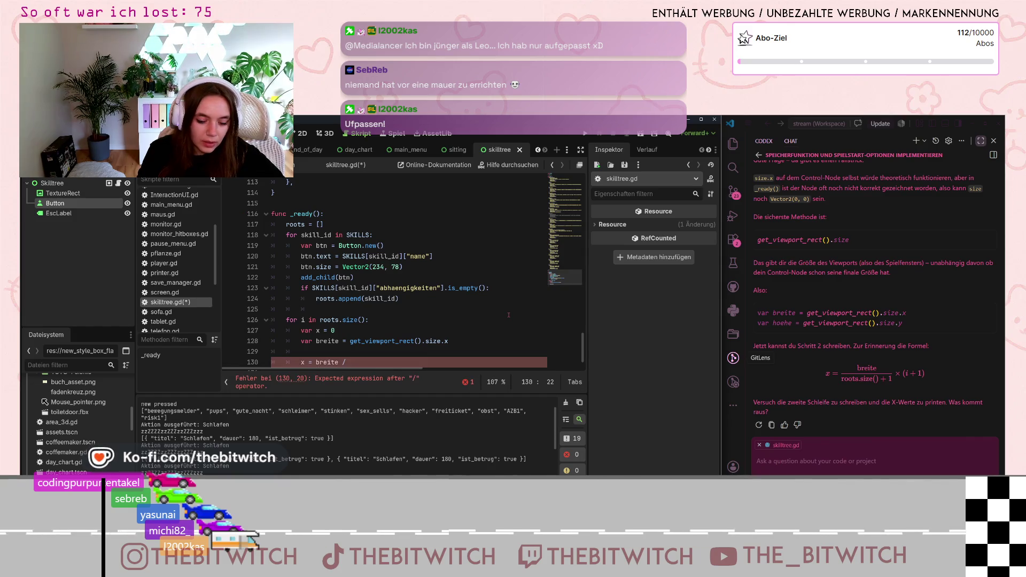
text(roots)
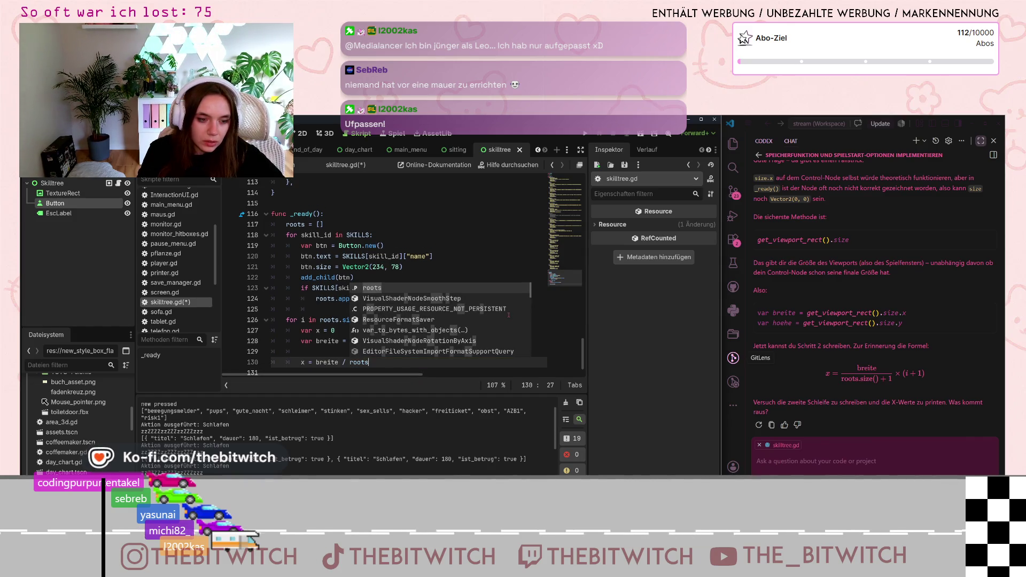
text(.size)
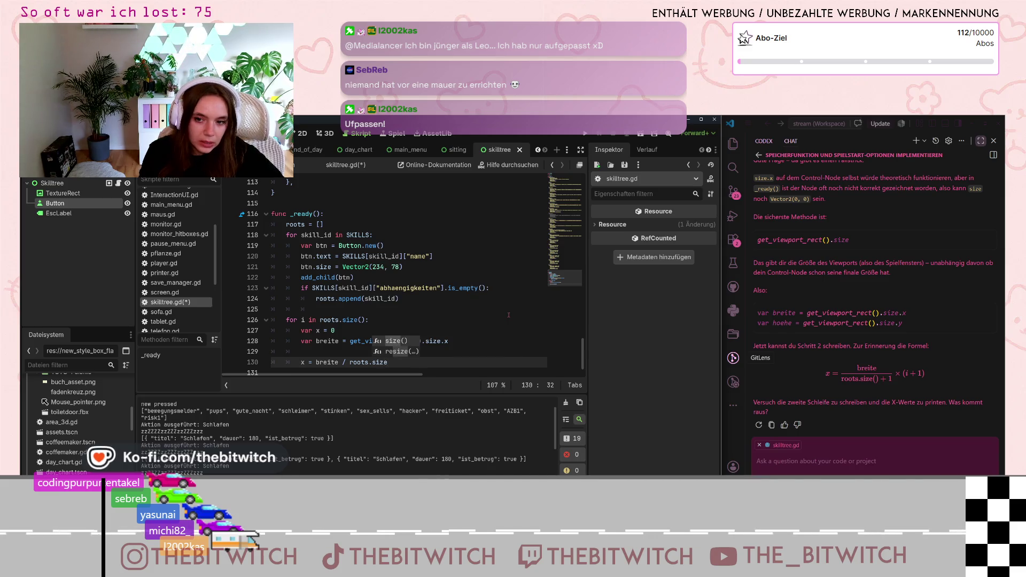
text(())
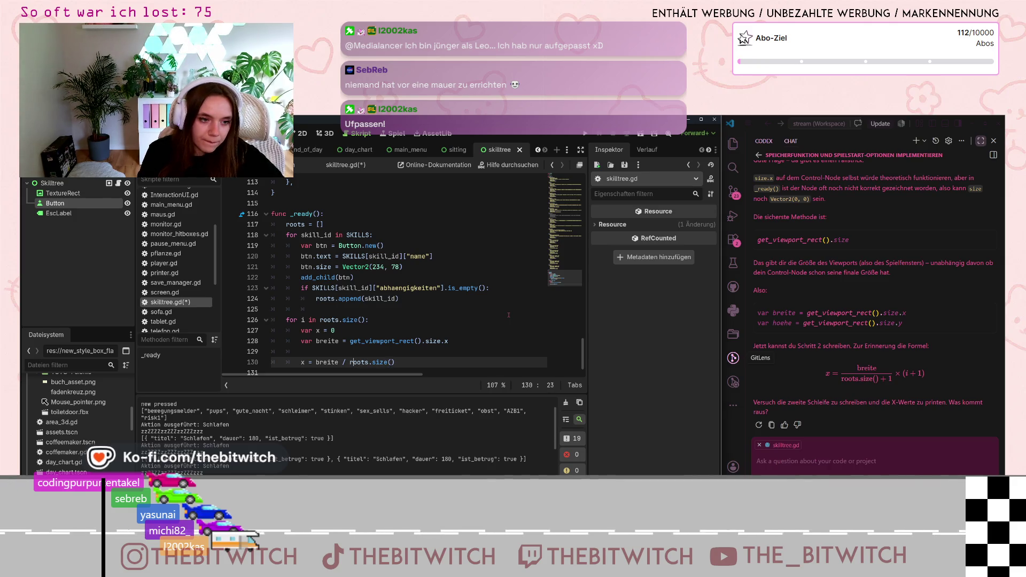
key(ctrl+Left)
text(()
key(ctrl+Right)
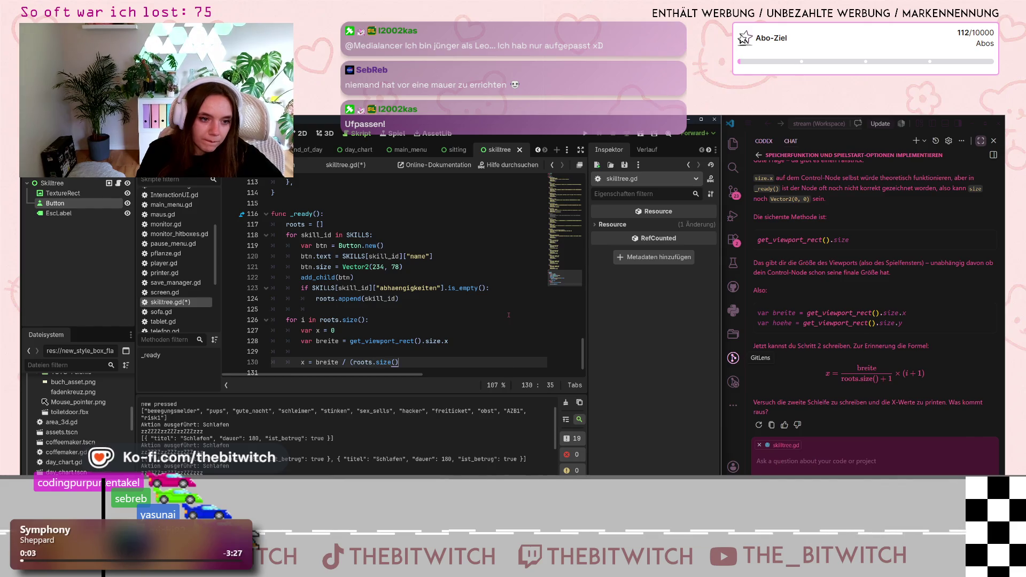
key(End)
text(+ 1))
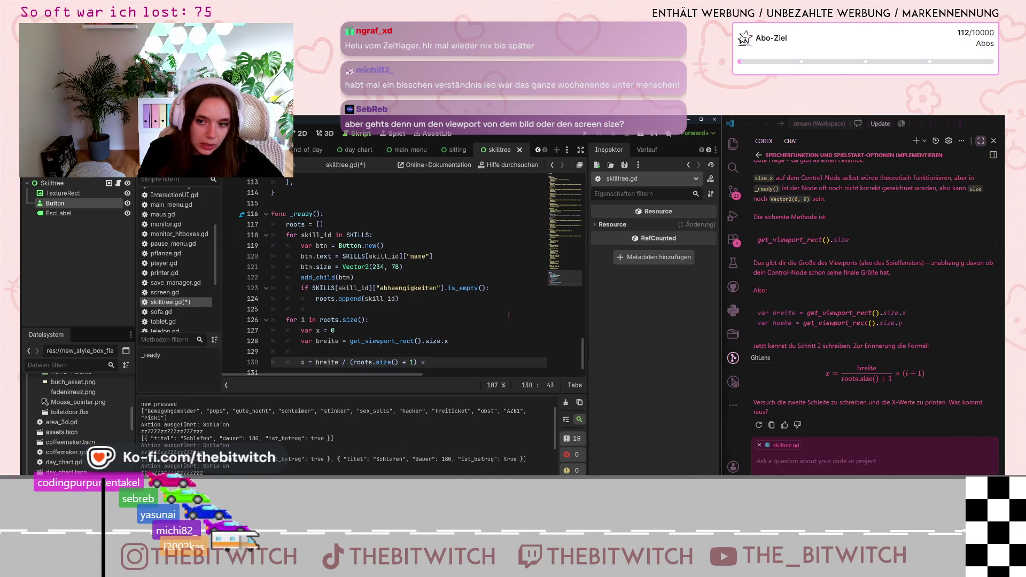
text(()
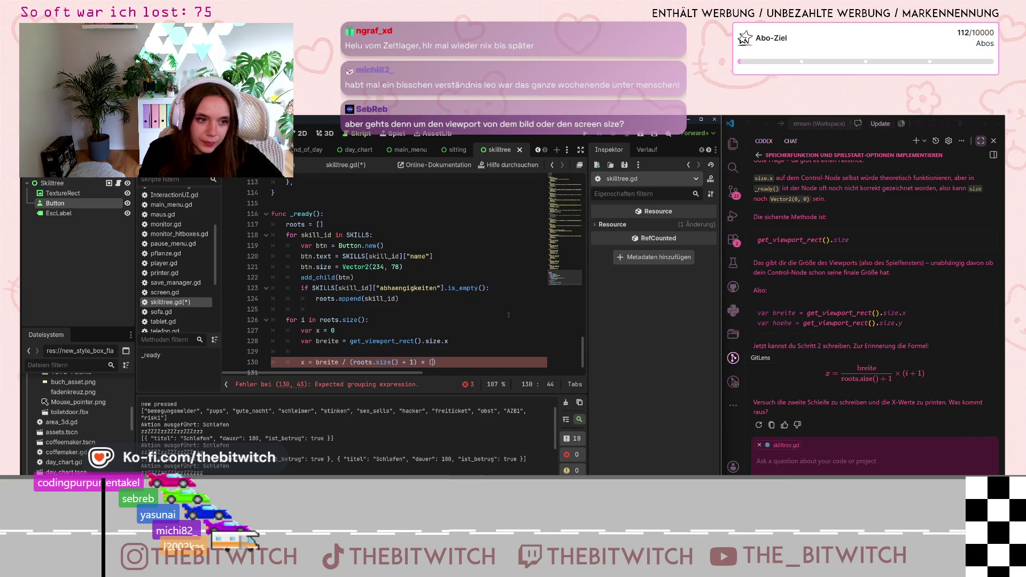
text(i)
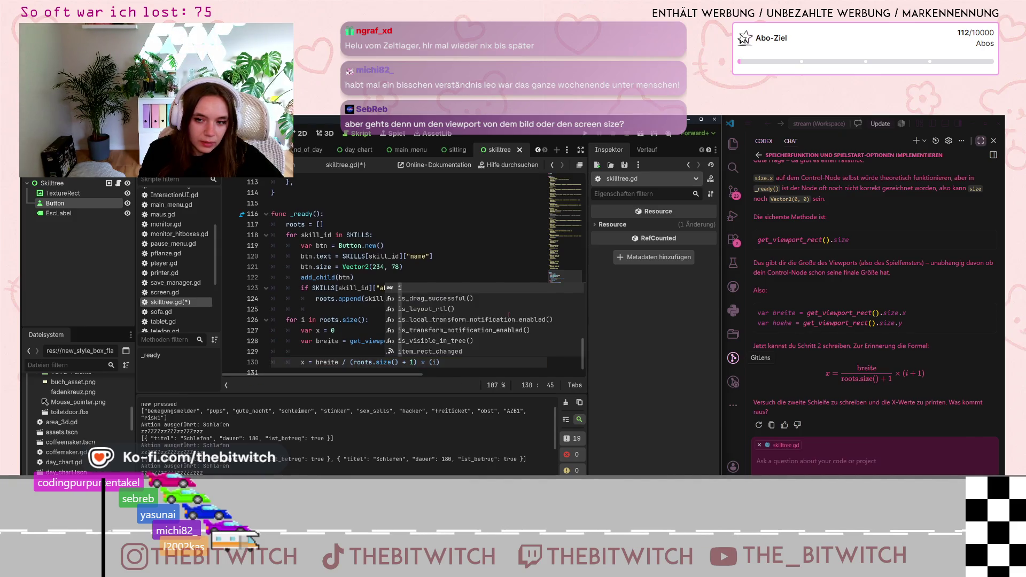
text(+1)
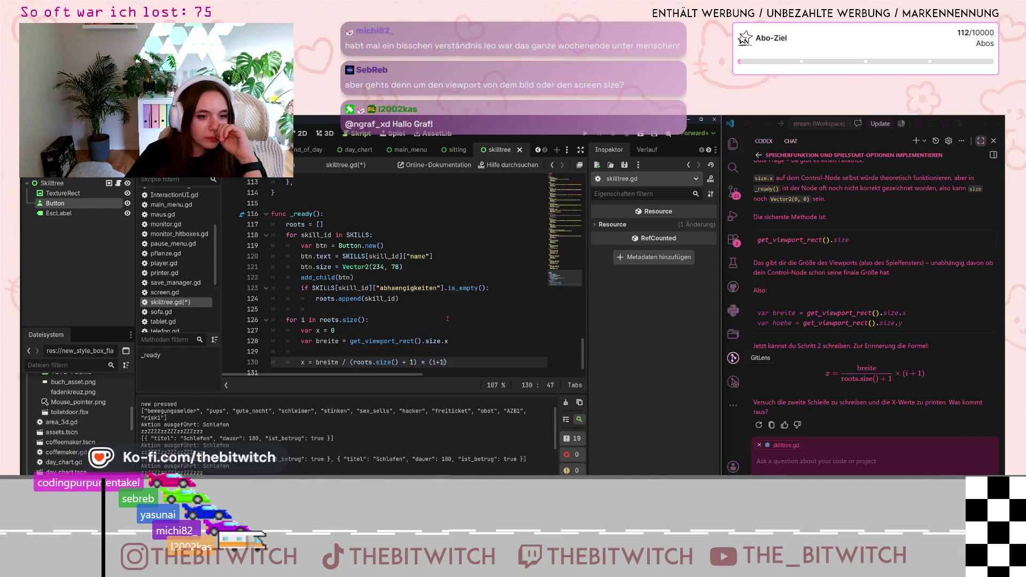
scroll(447, 319, down, 1)
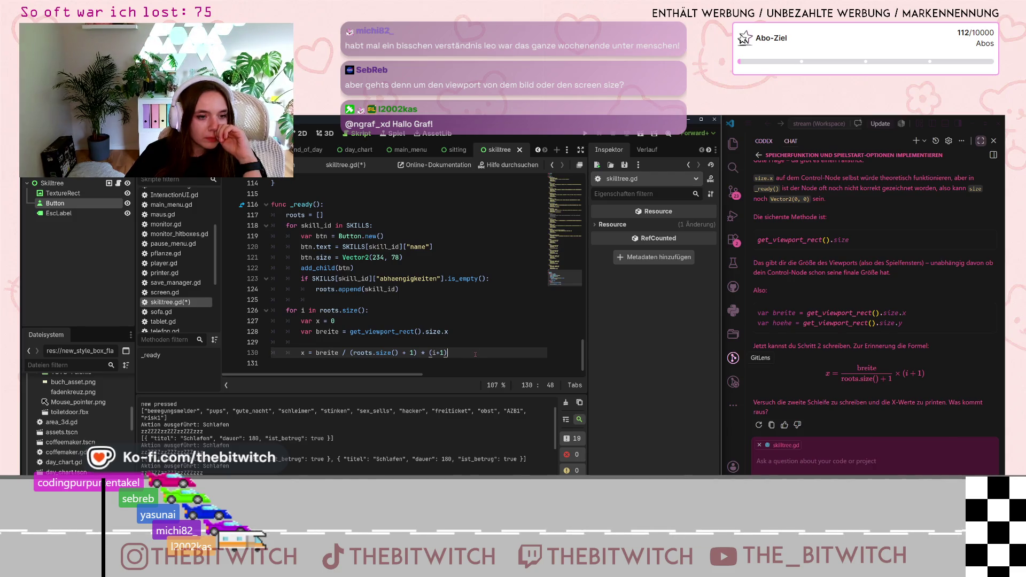
key(Right)
key(Return)
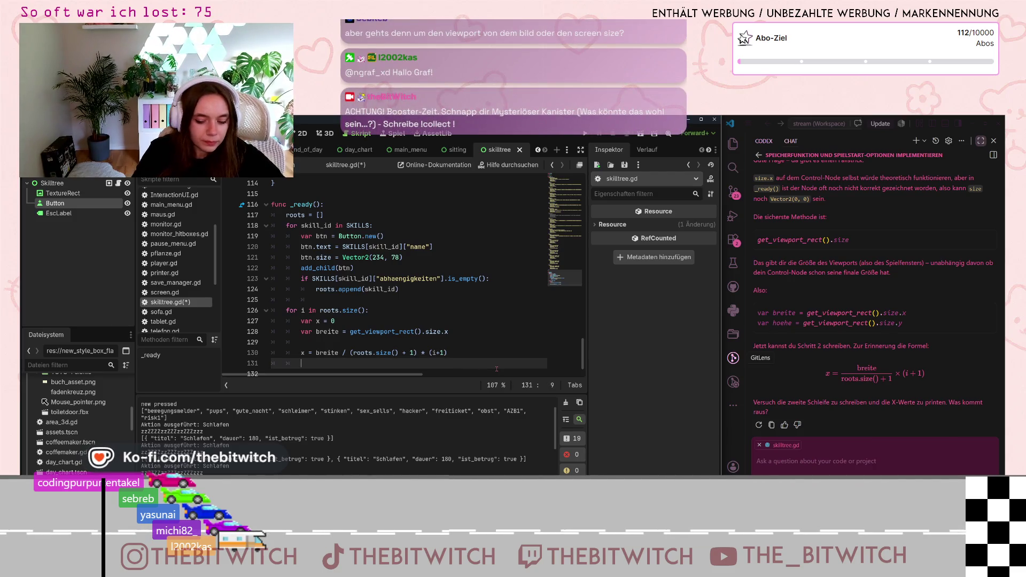
Add print(x) below the formula on line 131 and save skilltree.gd.
text(print x)
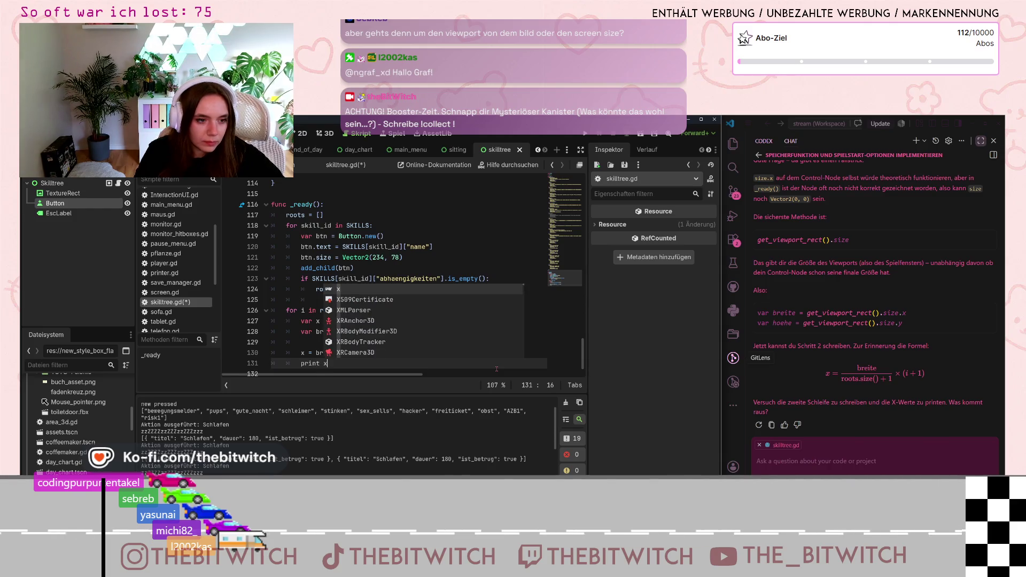
key(BackSpace)
key(BackSpace)
text(()
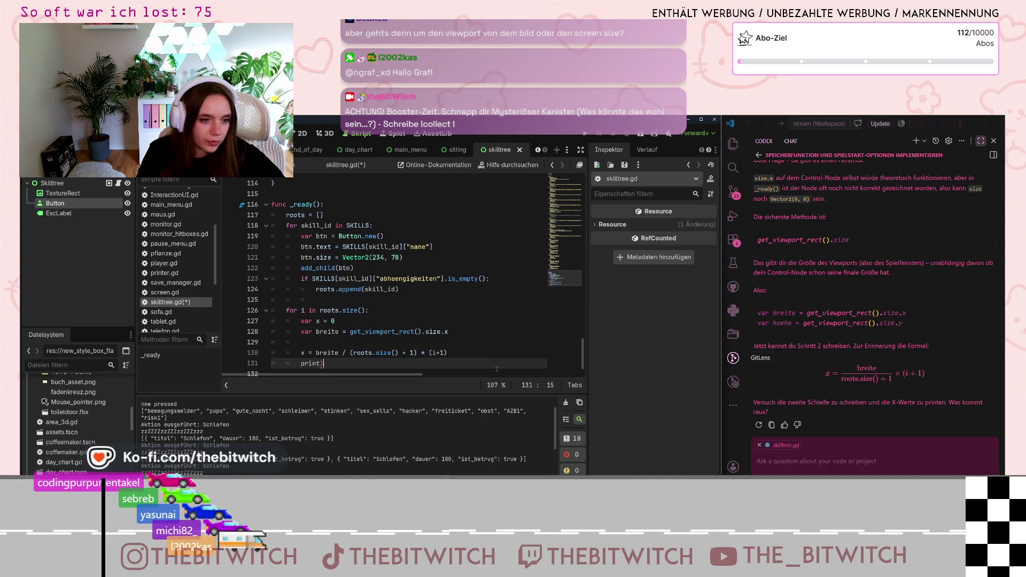
text(x))
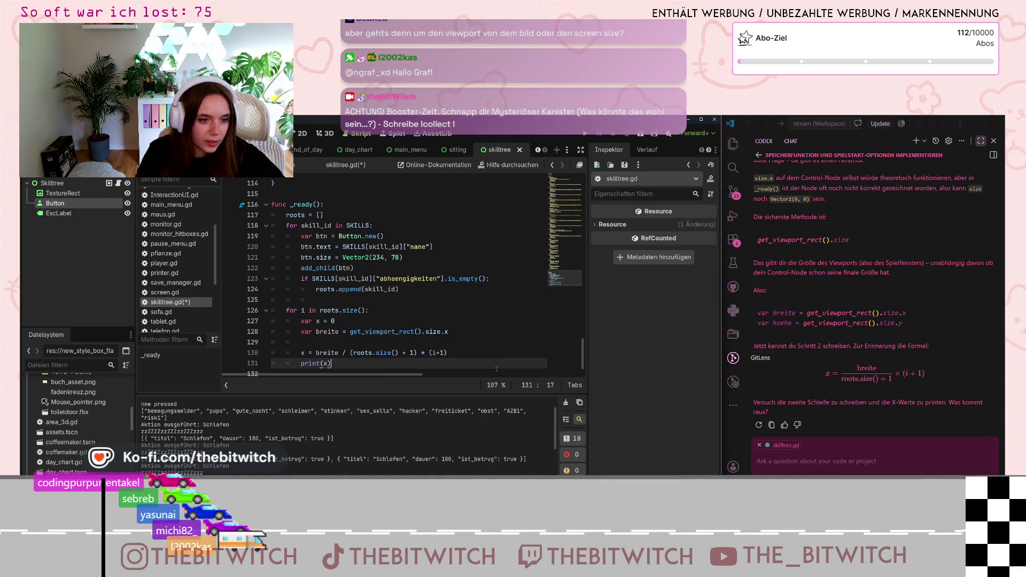
scroll(481, 320, down, 1)
click(518, 332)
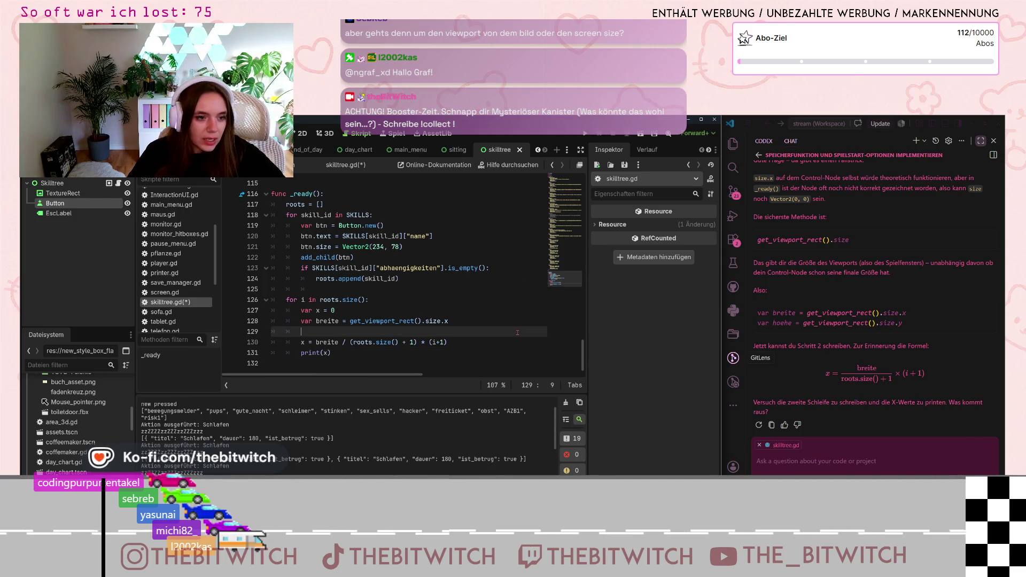
key(ctrl+s)
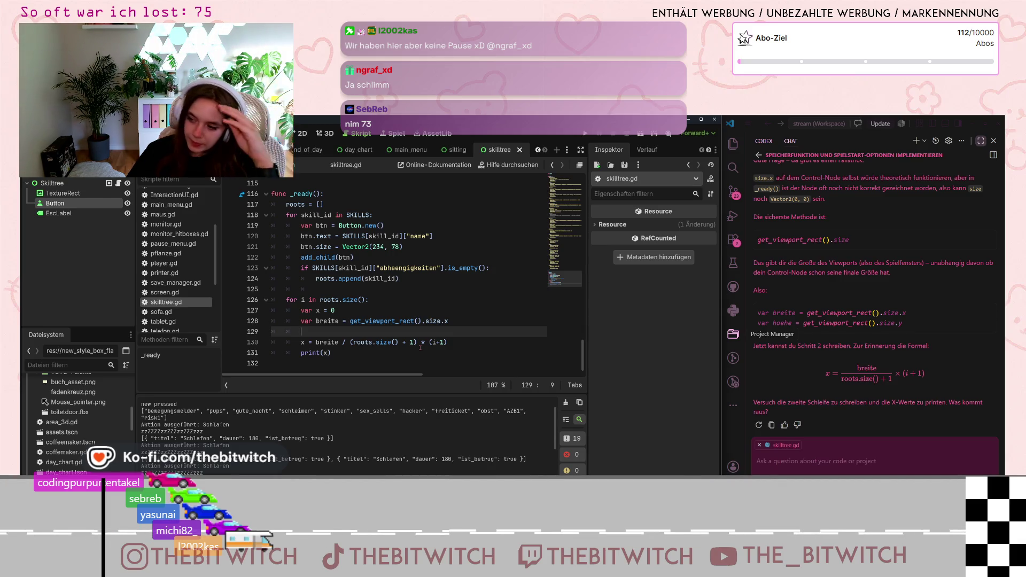
click(418, 320)
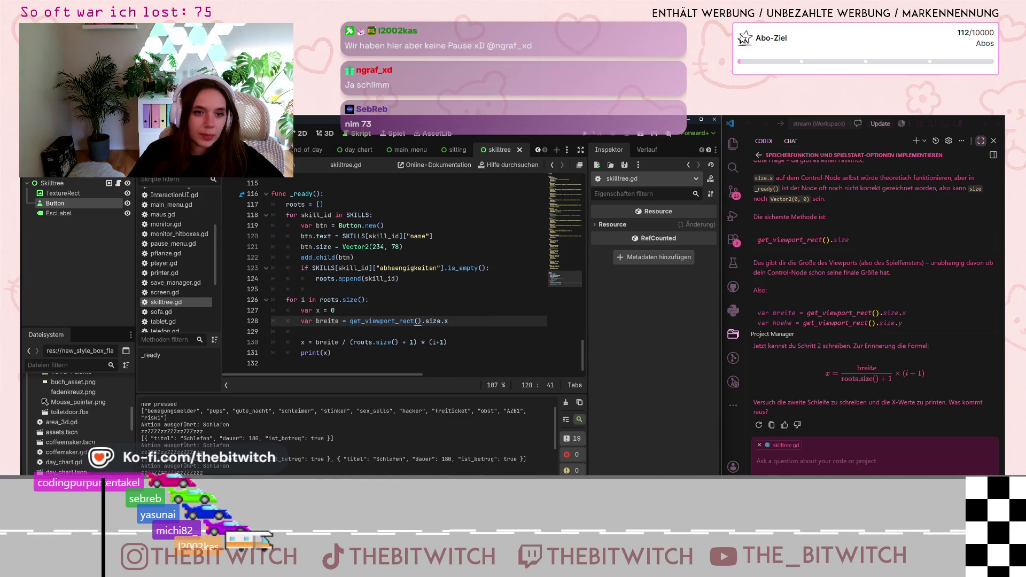
Run the game, start 'Neuer Spielstand', pause it, and return to the editor to see x values 160.0, 320.0, 480.0.
click(586, 133)
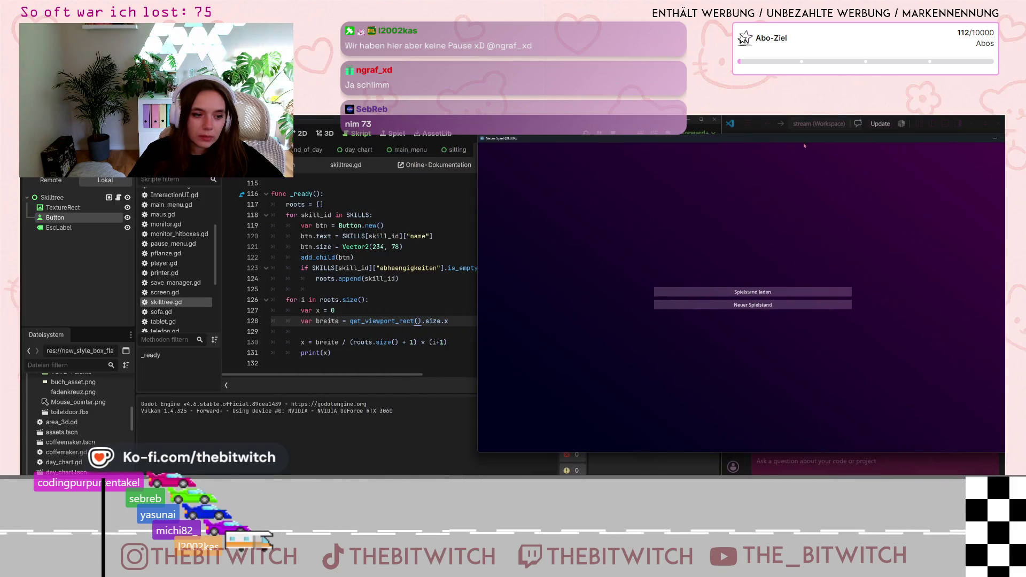
click(764, 305)
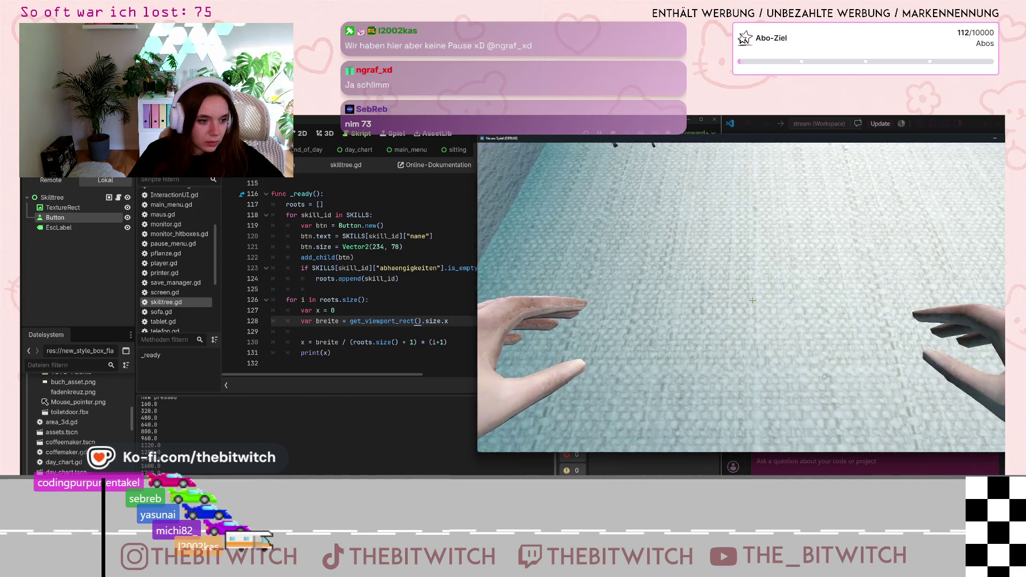
key(Escape)
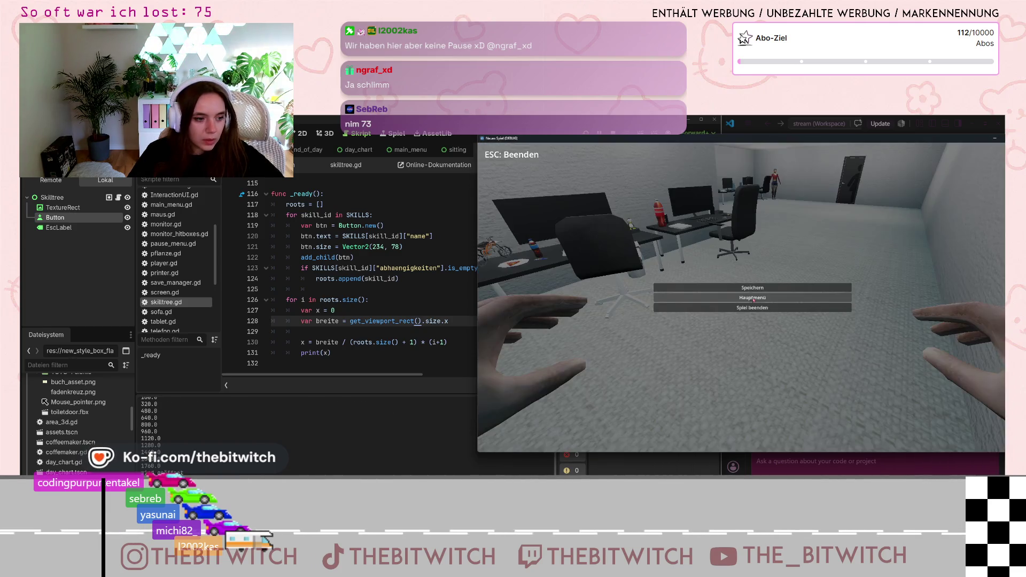
scroll(179, 447, up, 2)
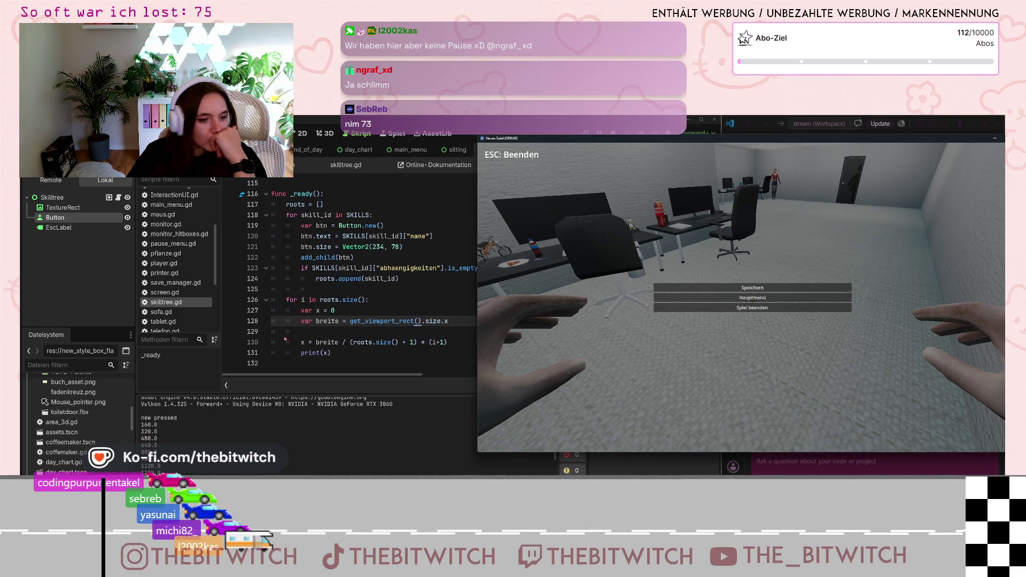
click(383, 333)
Close the running game, scroll through skilltree.gd, and begin a chat reply 'okay, guck dir das mal'.
click(752, 308)
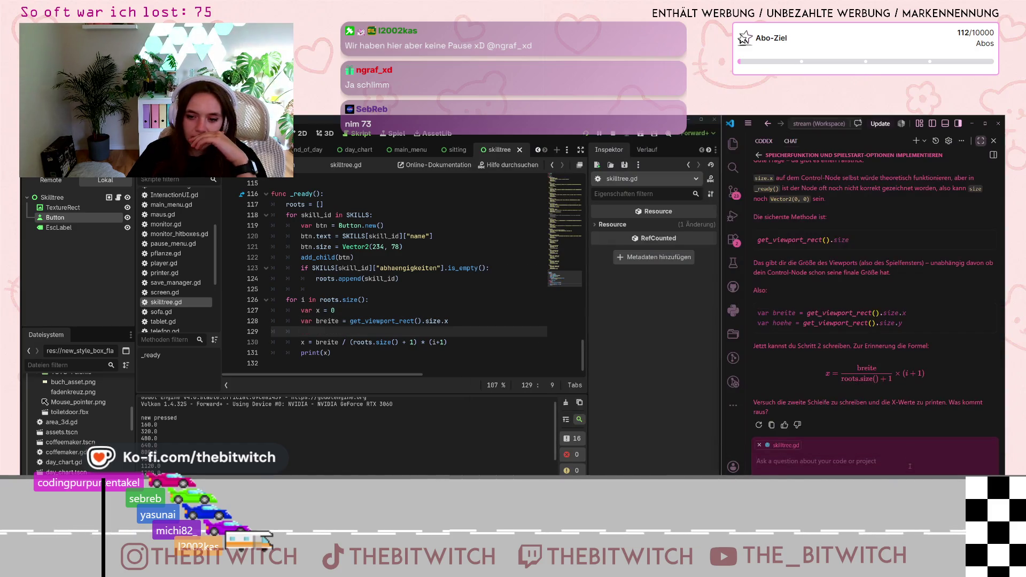
scroll(832, 351, up, 3)
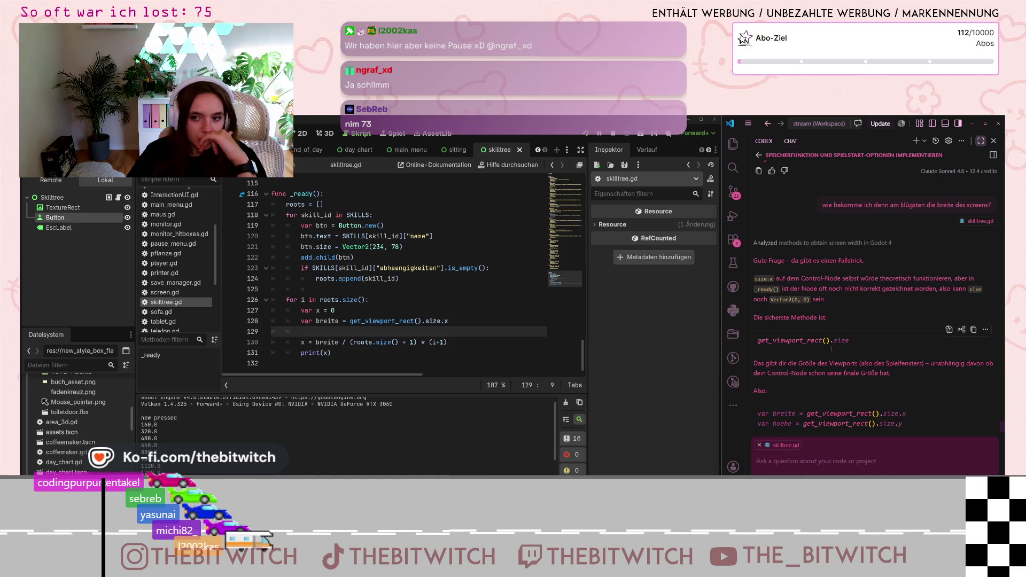
scroll(832, 348, down, 2)
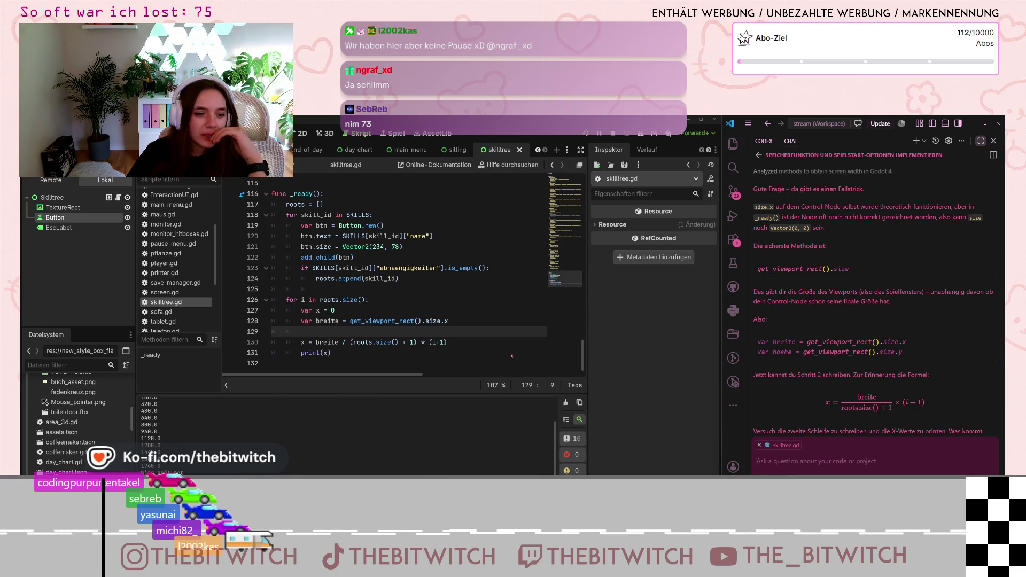
scroll(862, 369, down, 1)
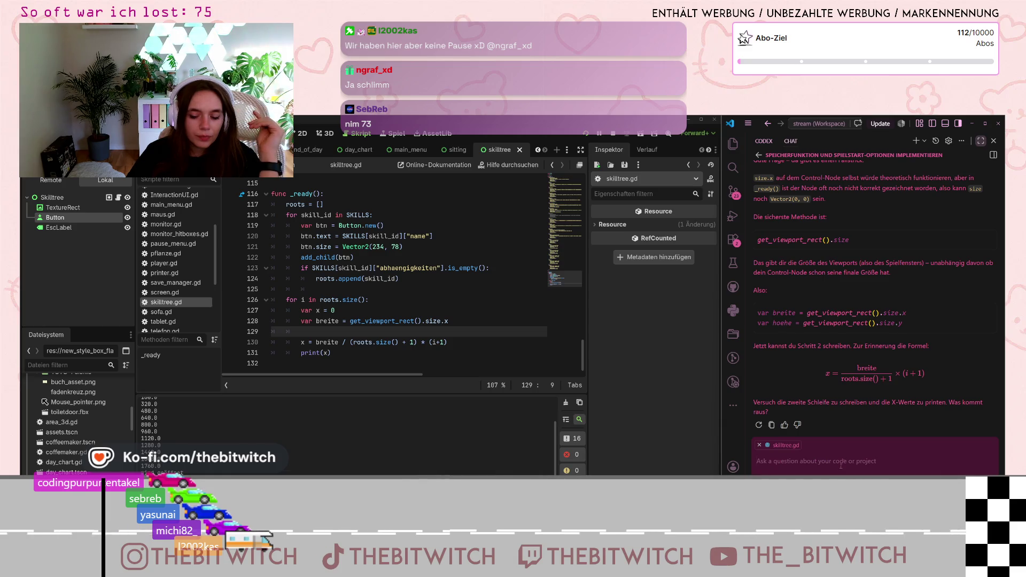
text(okay, guck dir das mal an. wie b)
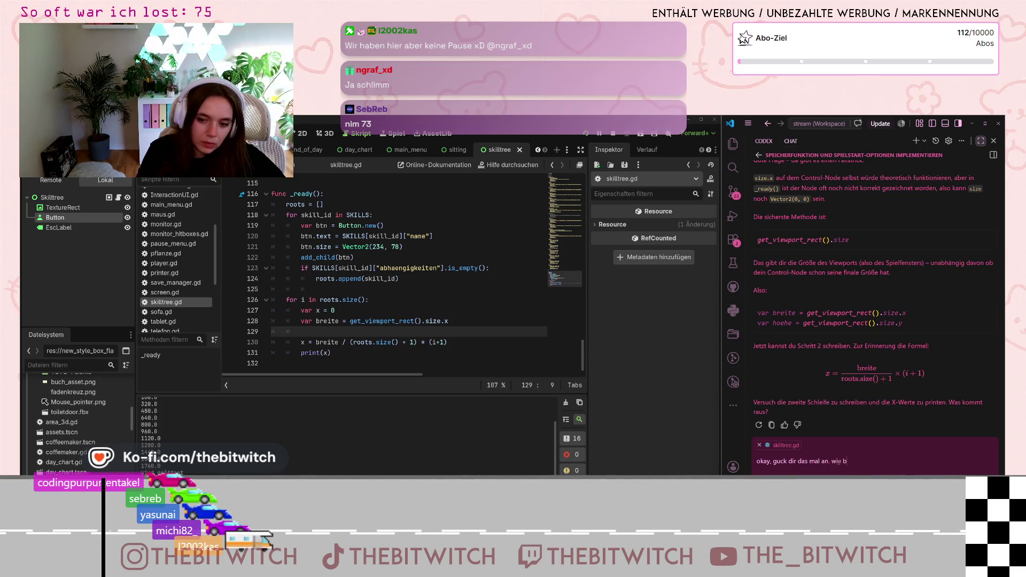
Finish and send the chat question about adding a random x offset.
text(a d)
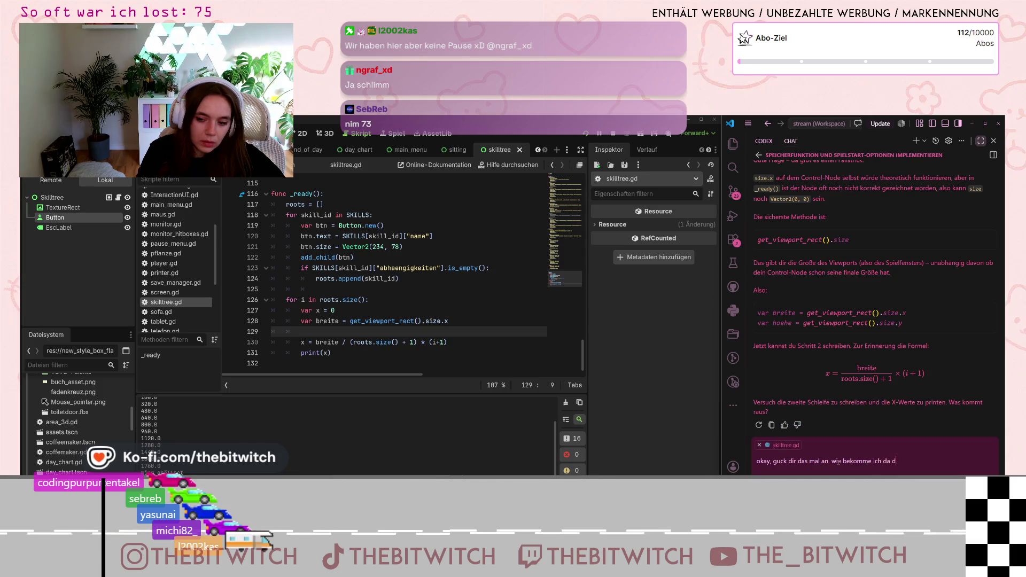
text(ann aber den random offset rein?)
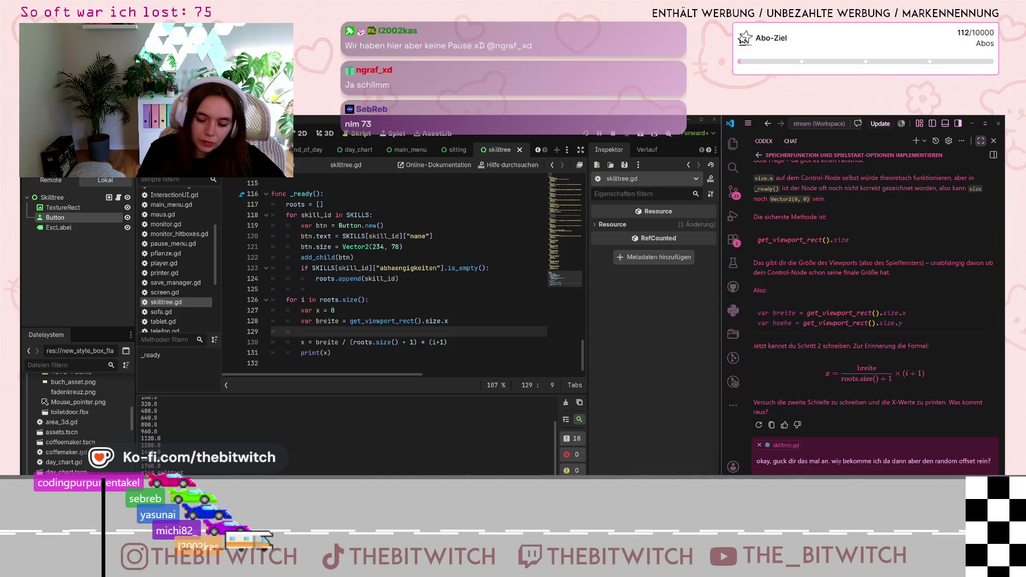
key(Return)
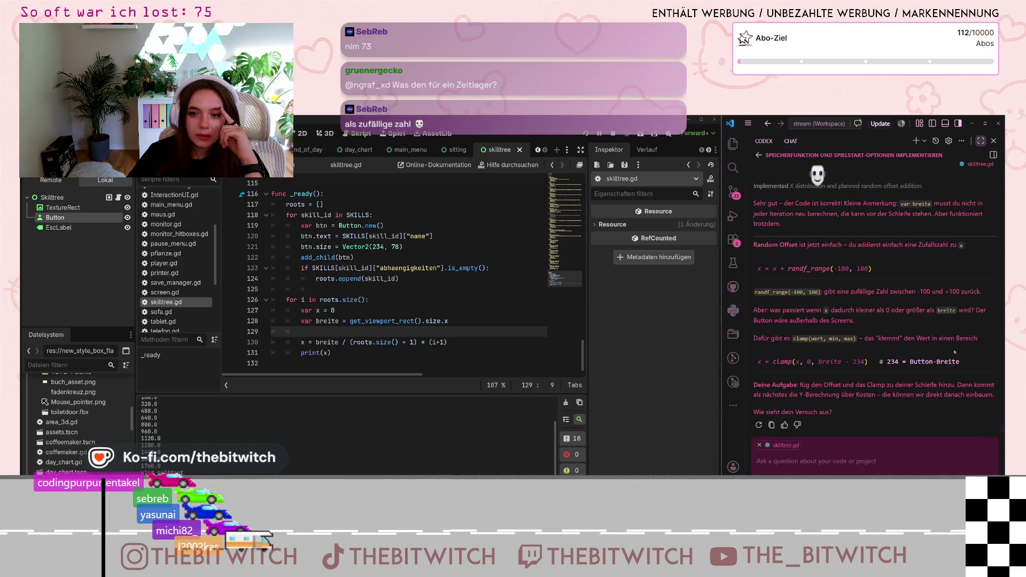
scroll(895, 325, up, 1)
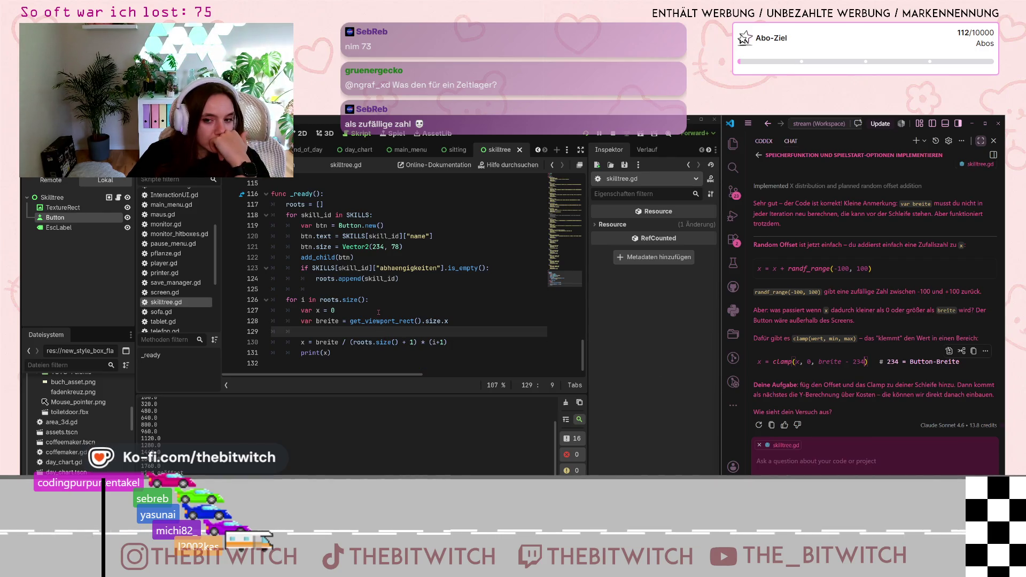
scroll(379, 312, up, 20)
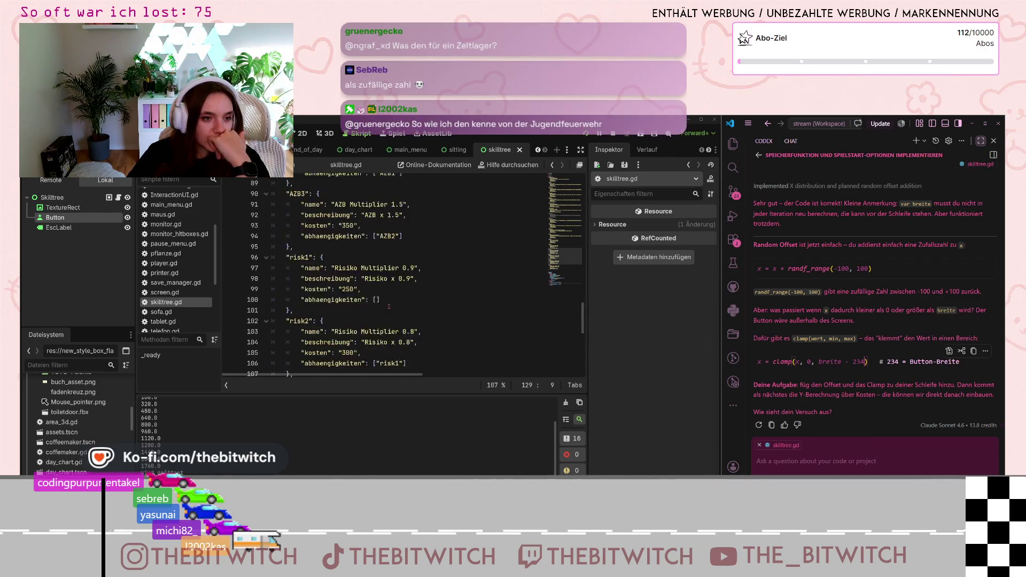
scroll(389, 306, up, 10)
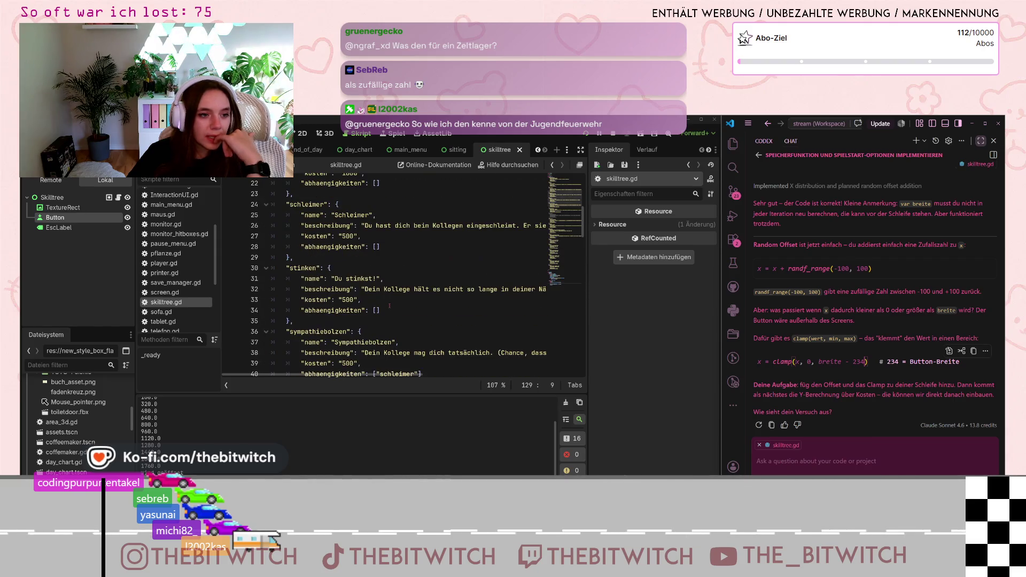
scroll(390, 306, down, 20)
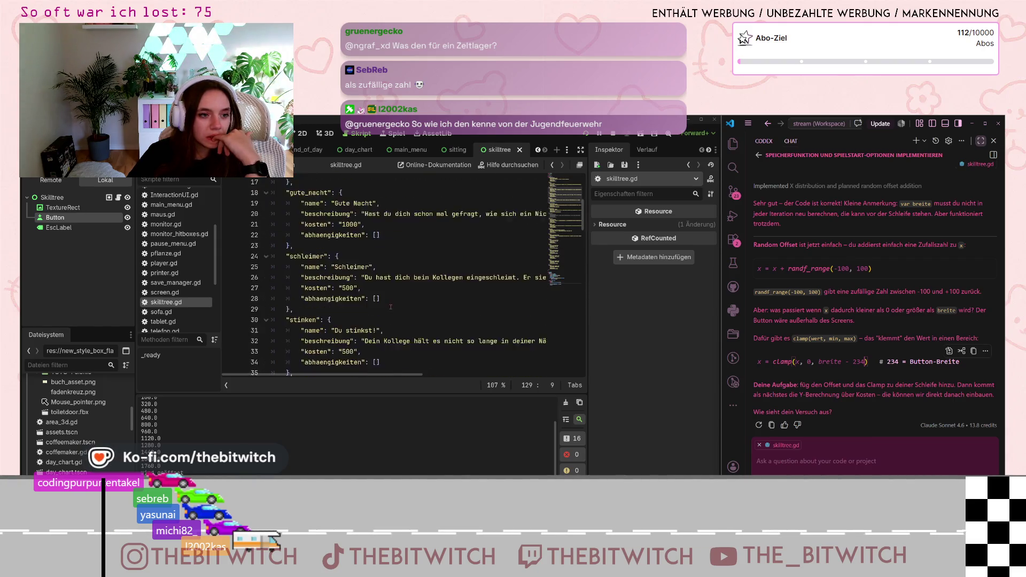
scroll(406, 297, down, 10)
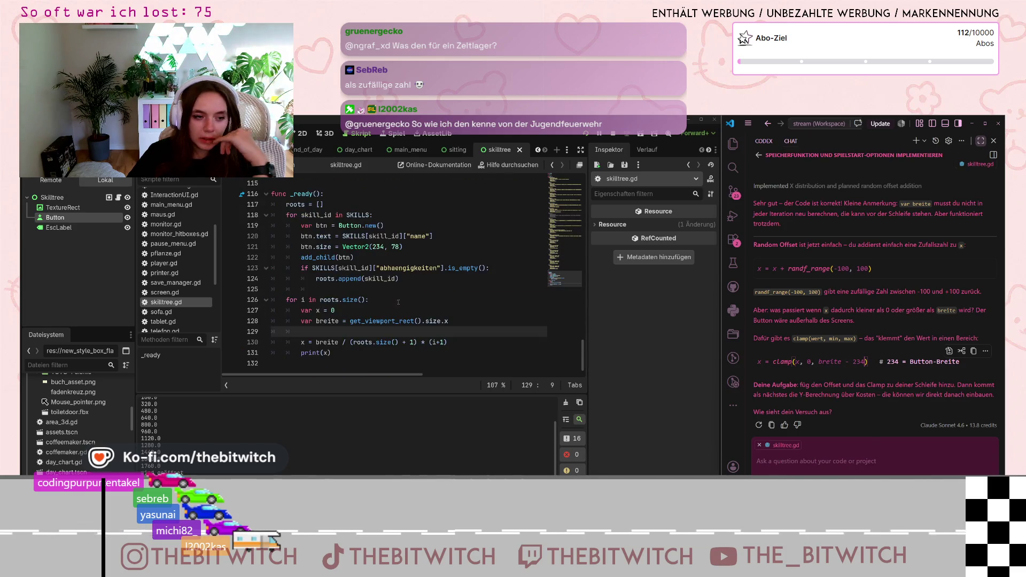
Add x = x + randf_range(-50, 50) and x = clamp(x, 0, breite - 300) after the x line, then save.
click(350, 355)
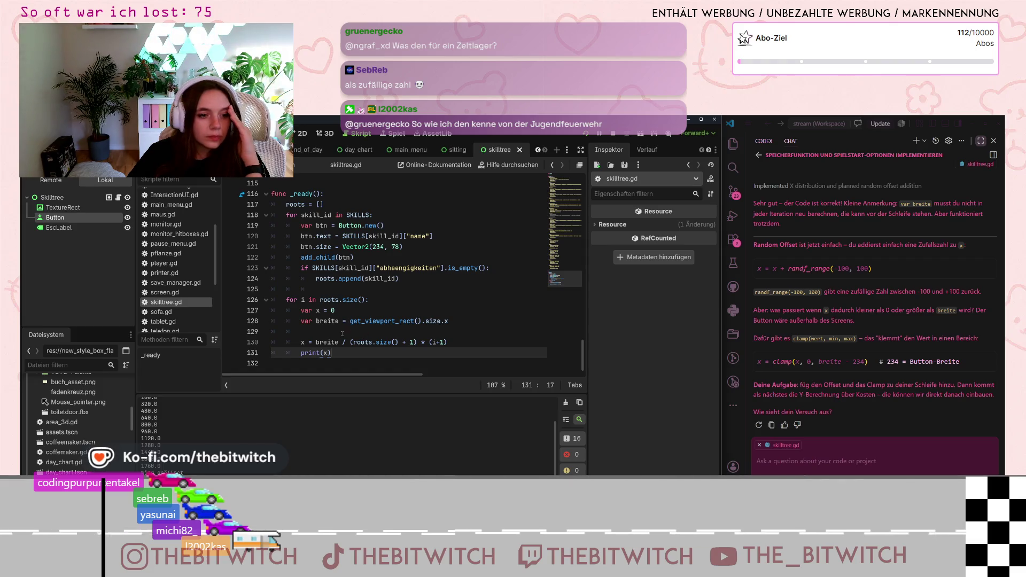
click(460, 342)
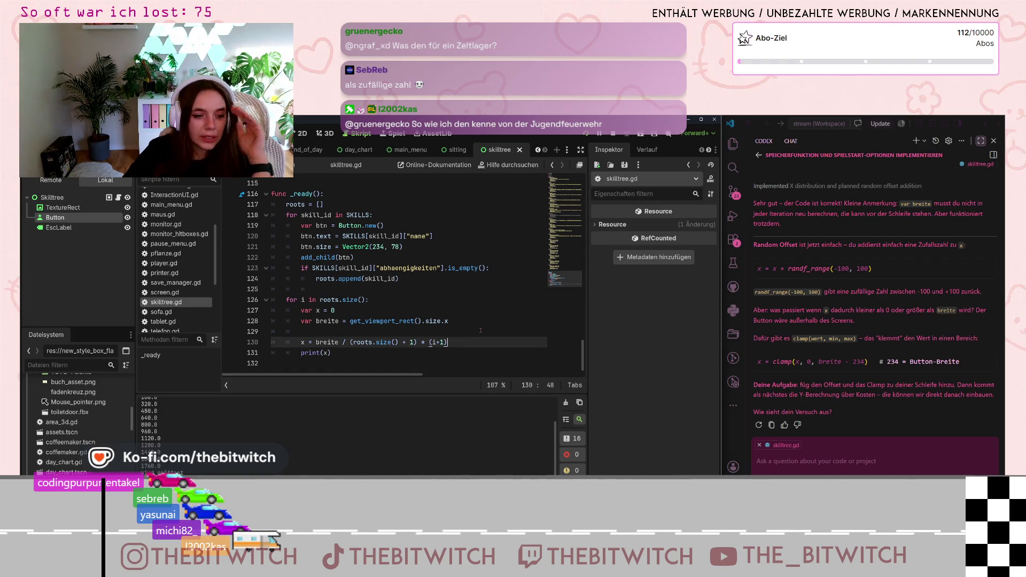
key(Return)
text(x =)
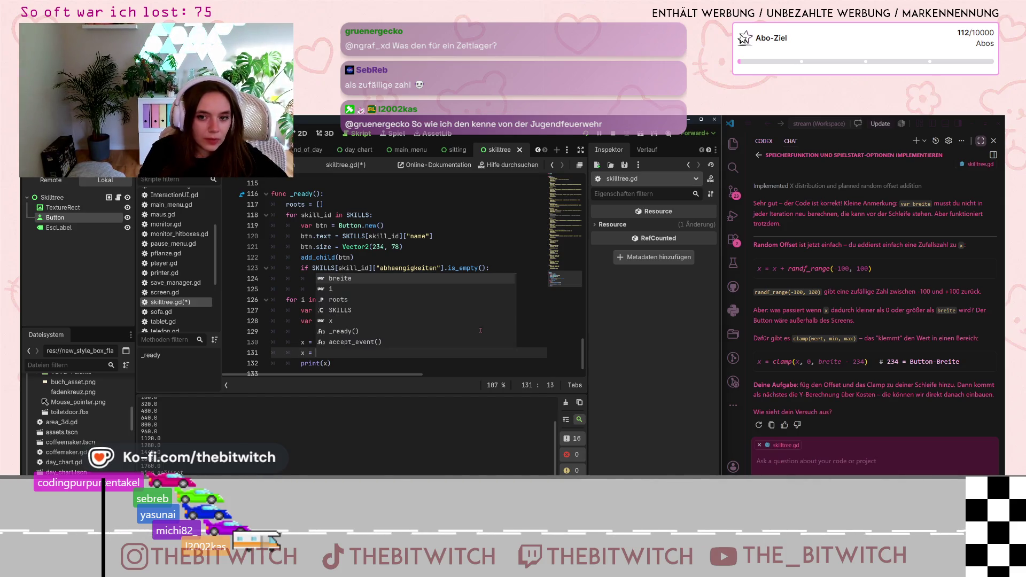
text( x +)
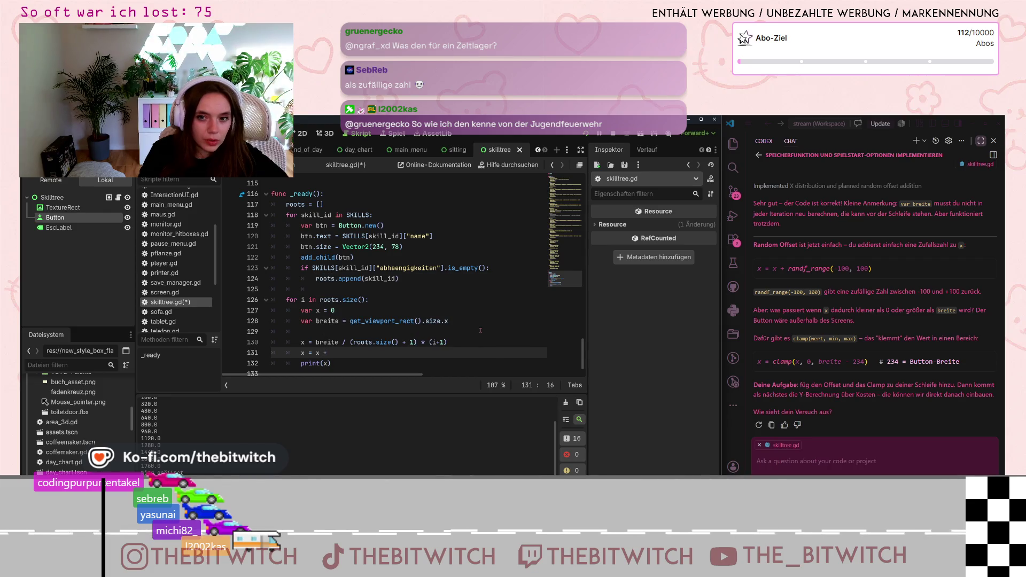
text( rand)
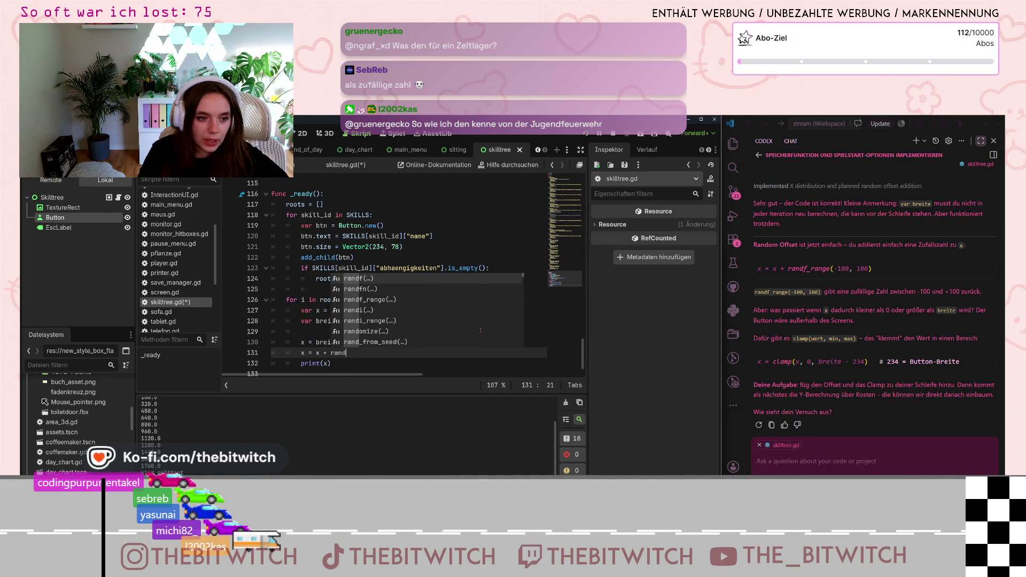
text(f_range)
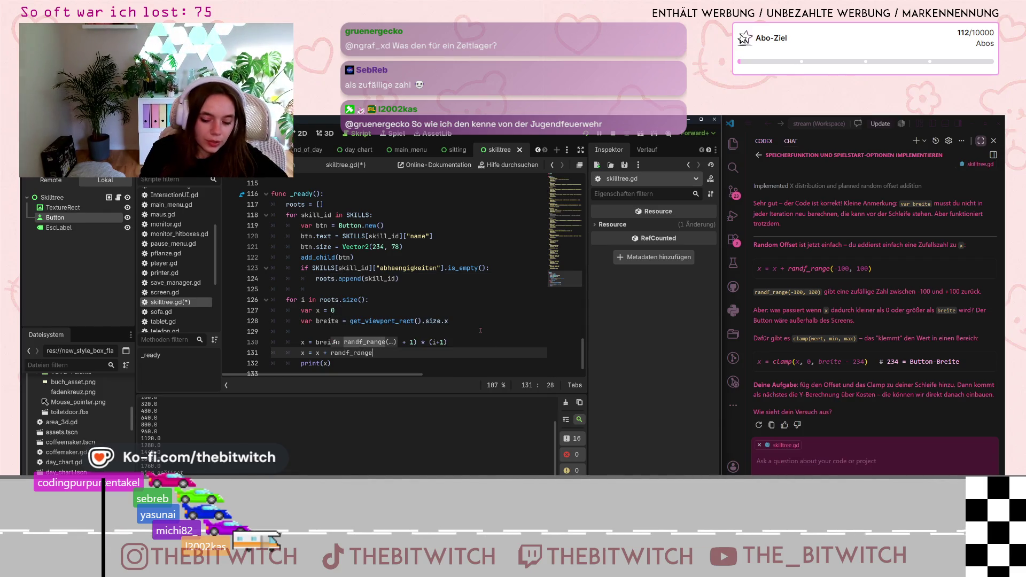
text((-50)
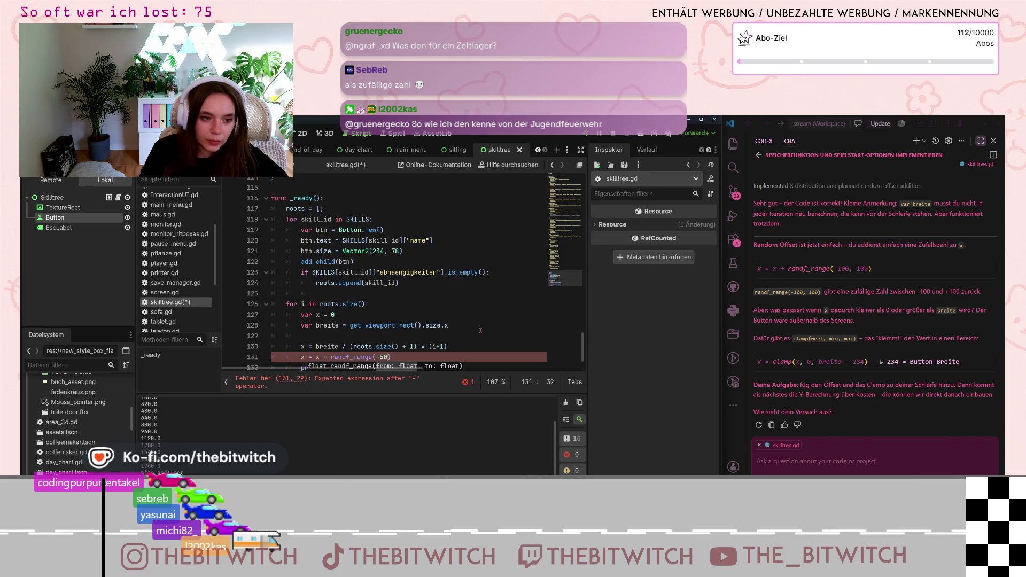
text(, 50)
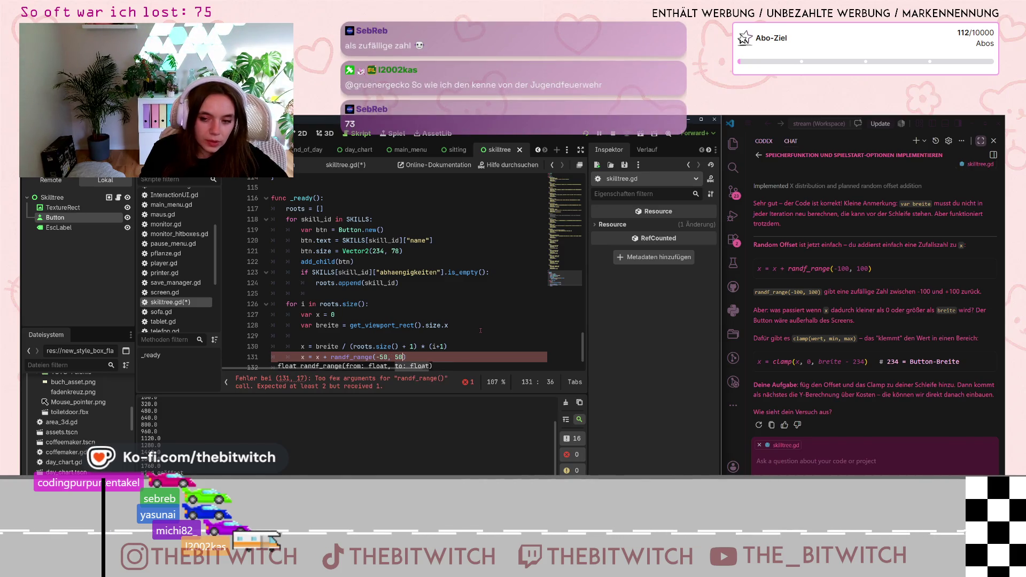
key(Return)
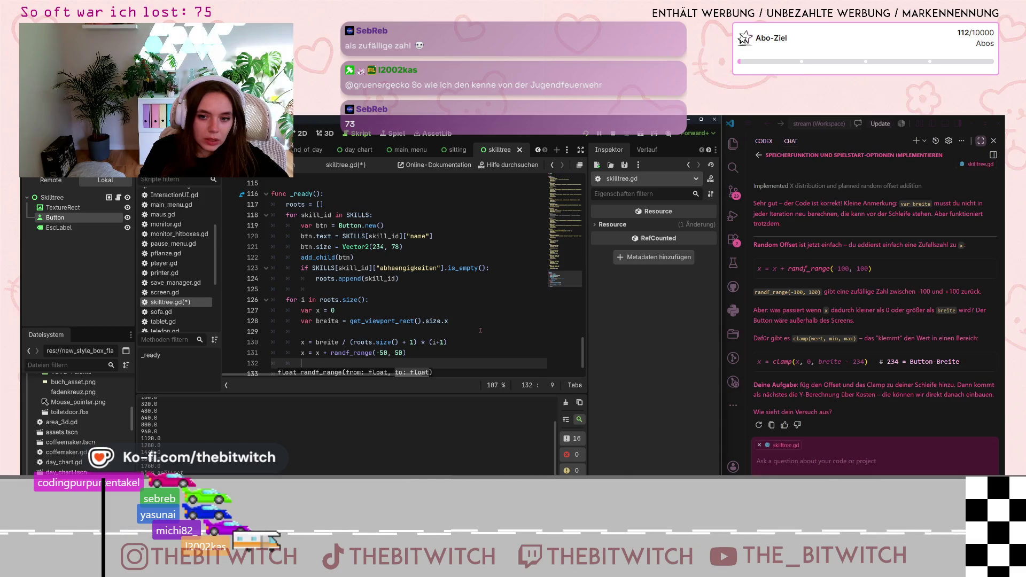
text(x)
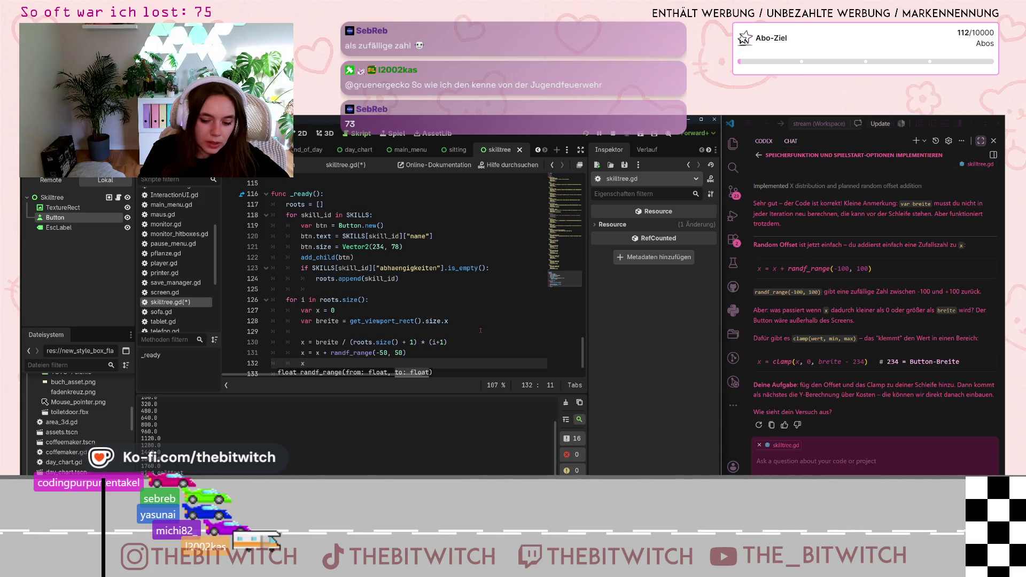
text( = clamp)
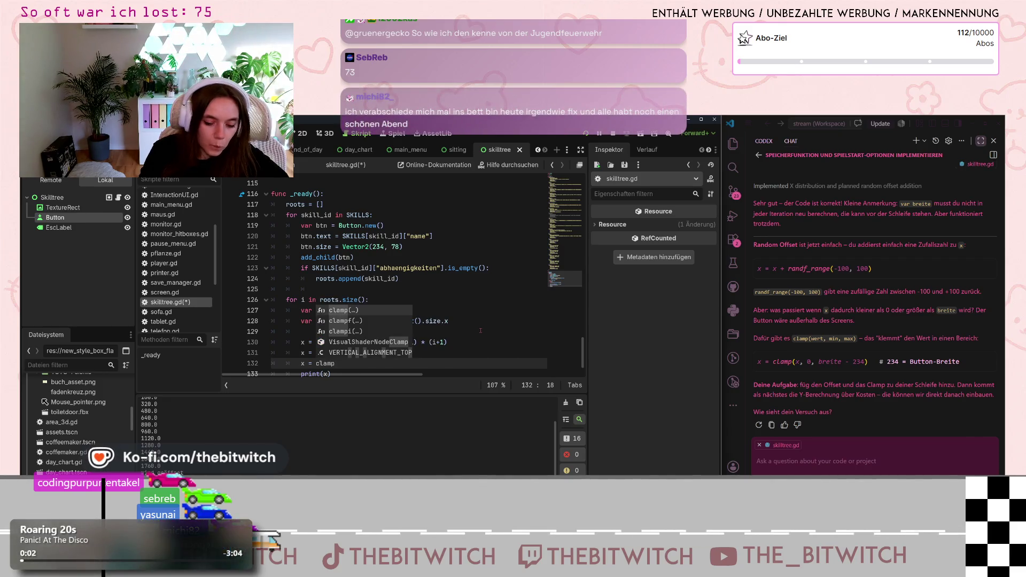
text((x)
text(, 0,)
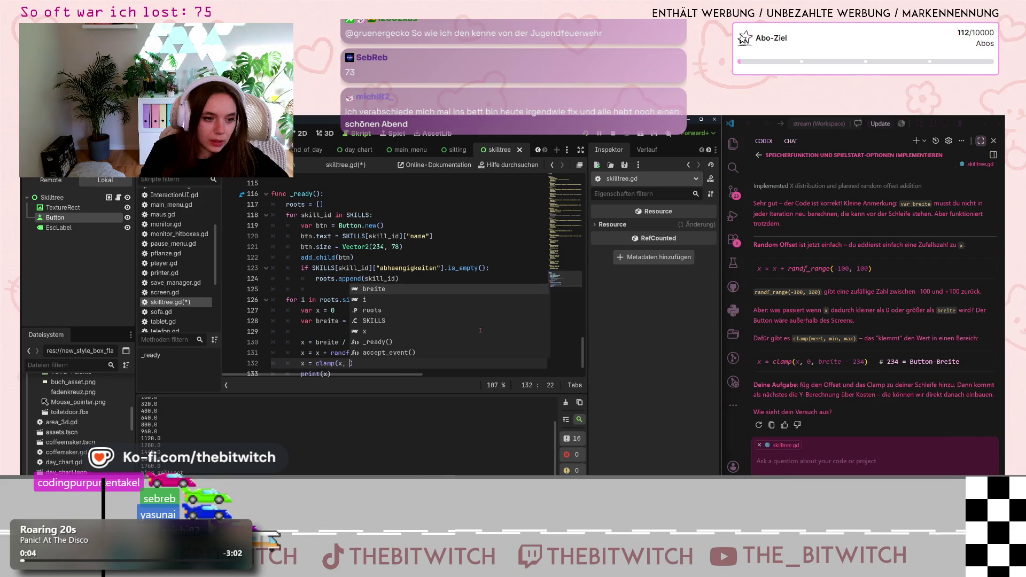
text( breite )
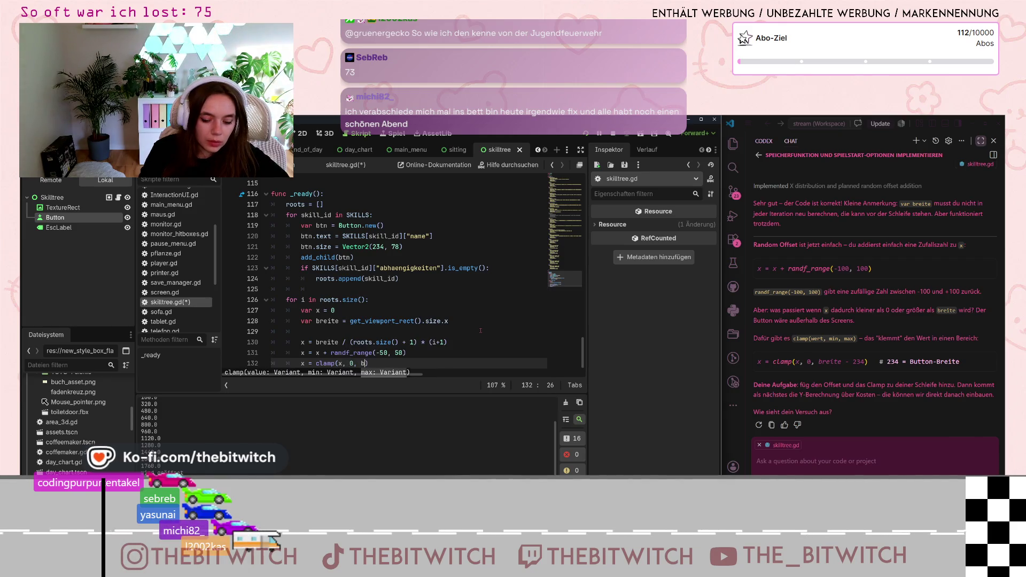
text(- )
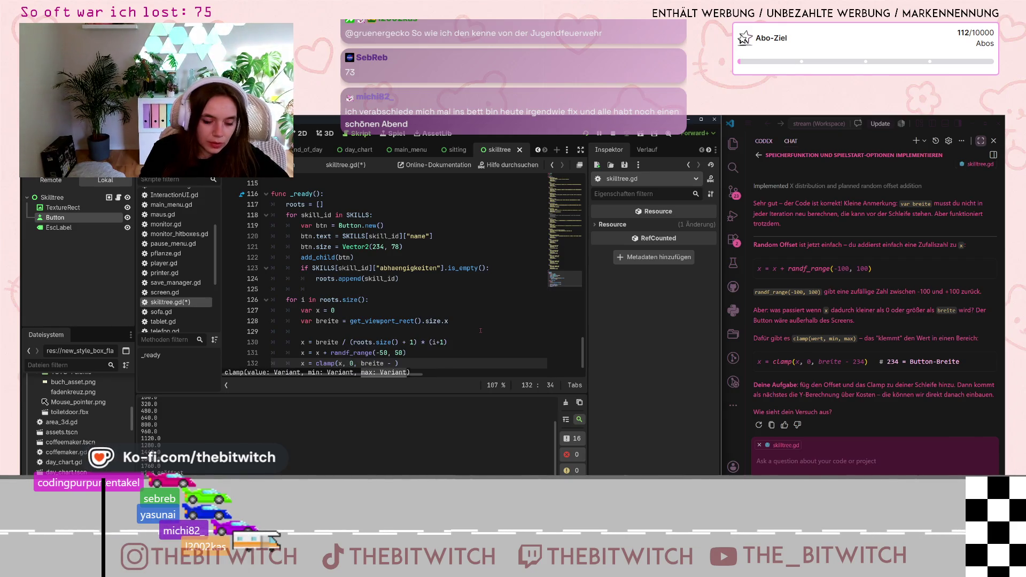
text(300)
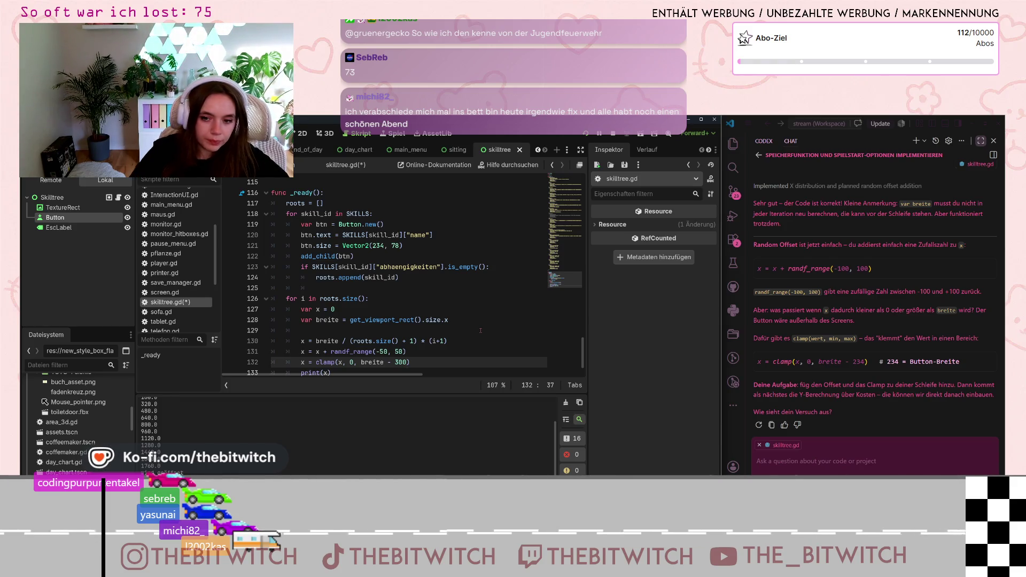
click(437, 339)
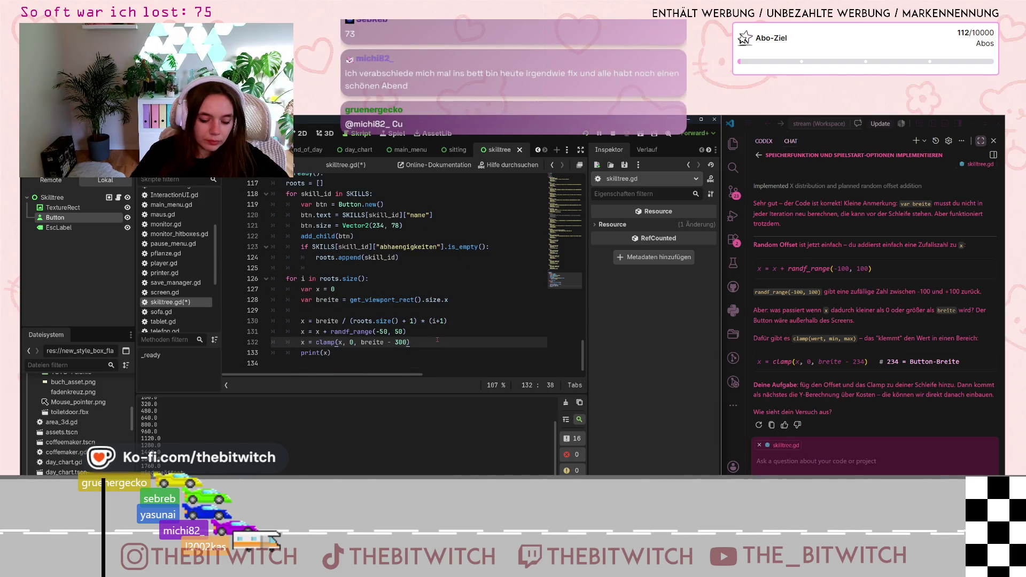
key(ctrl+s)
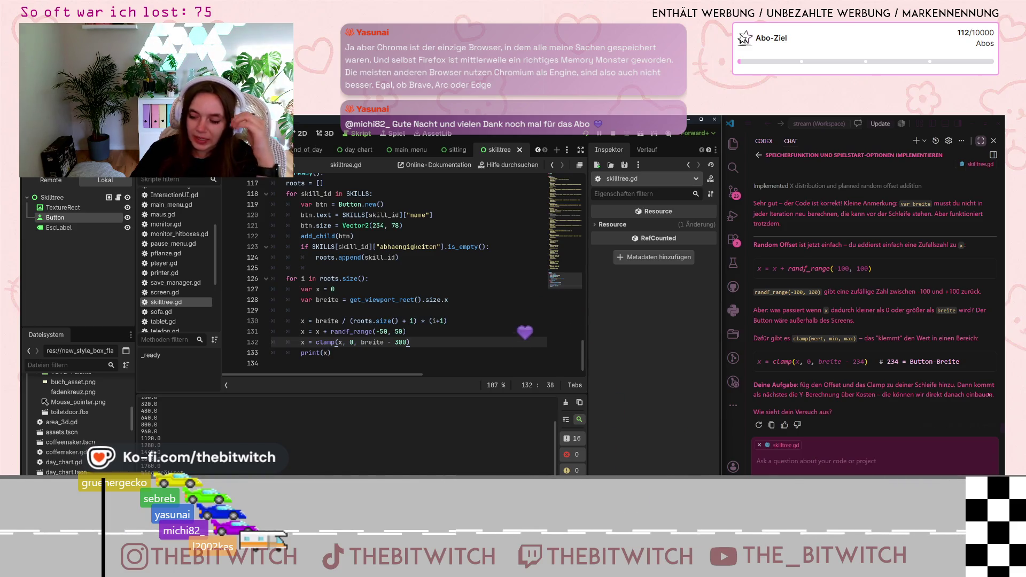
Change the random offset to randf_range(-73, 73) and save the script.
click(383, 332)
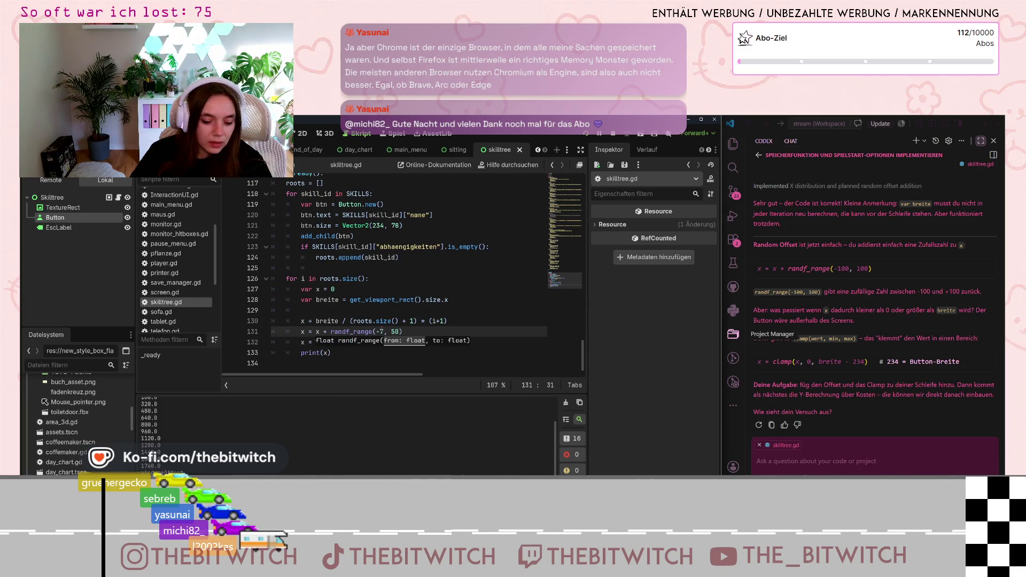
key(BackSpace)
key(BackSpace)
text(73)
key(Up)
key(Up)
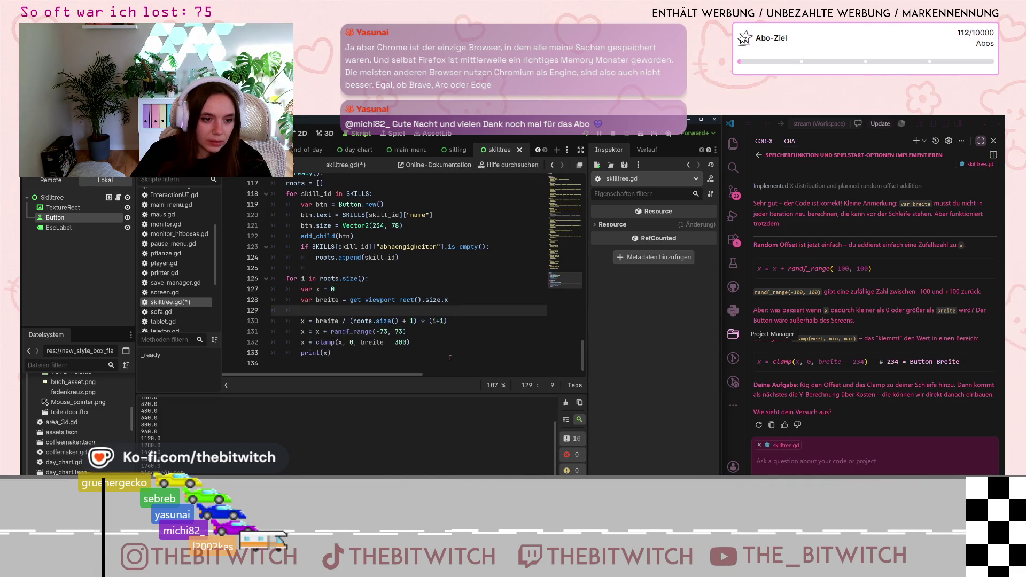
key(ctrl+s)
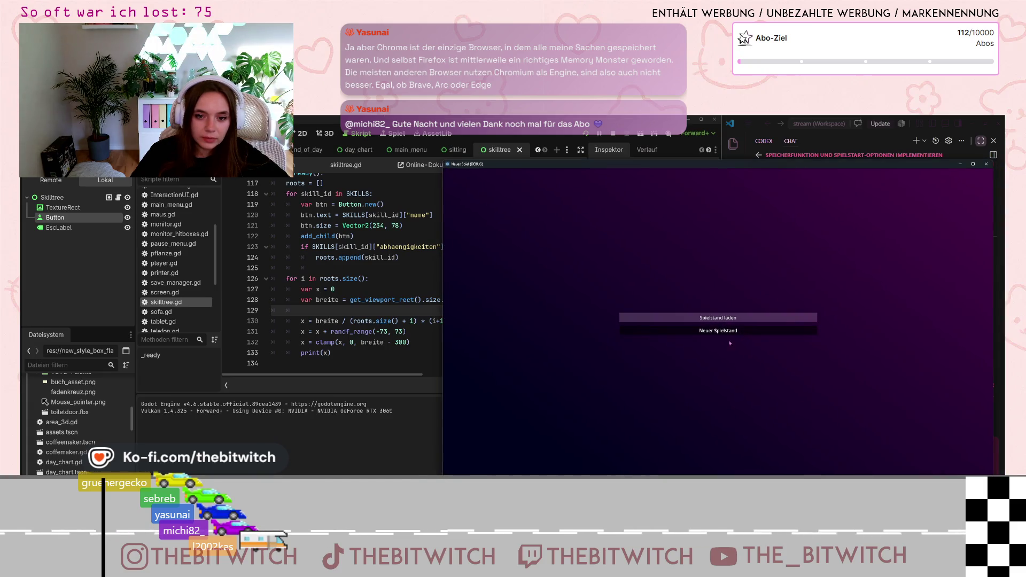
Start a new save game, pause it, and bring the editor back in front.
click(718, 317)
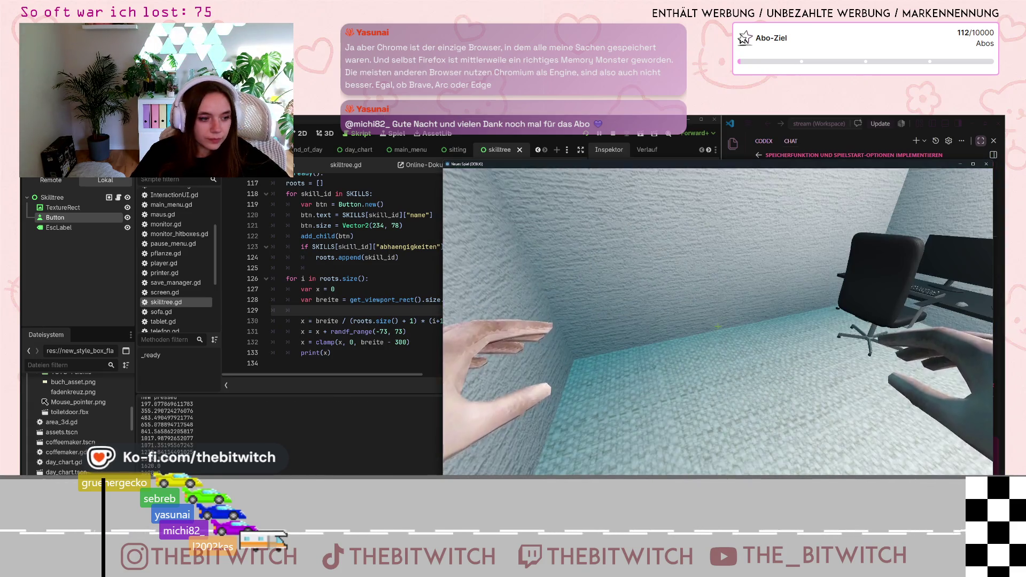
key(Escape)
scroll(165, 422, up, 3)
scroll(161, 412, down, 2)
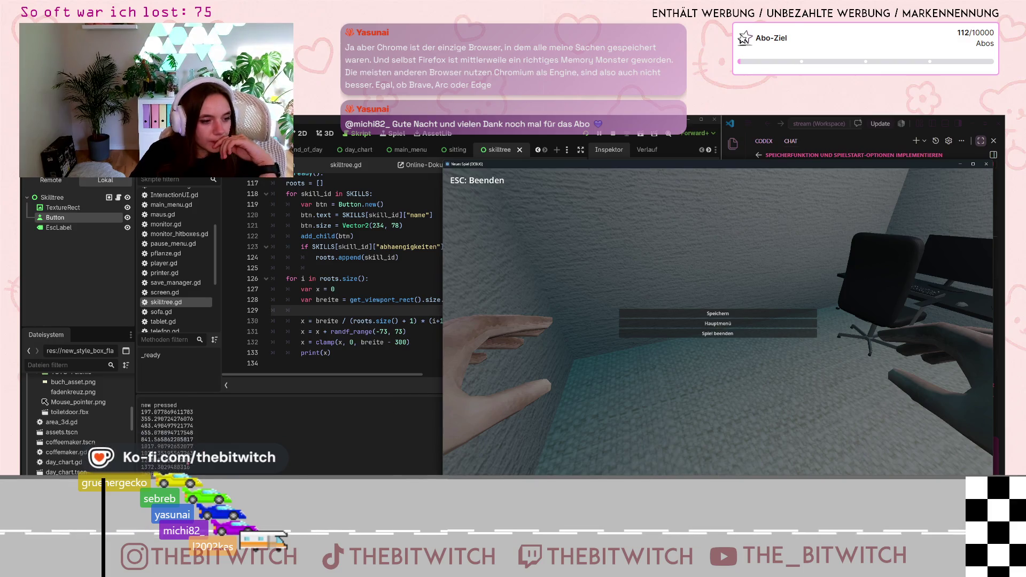
click(161, 412)
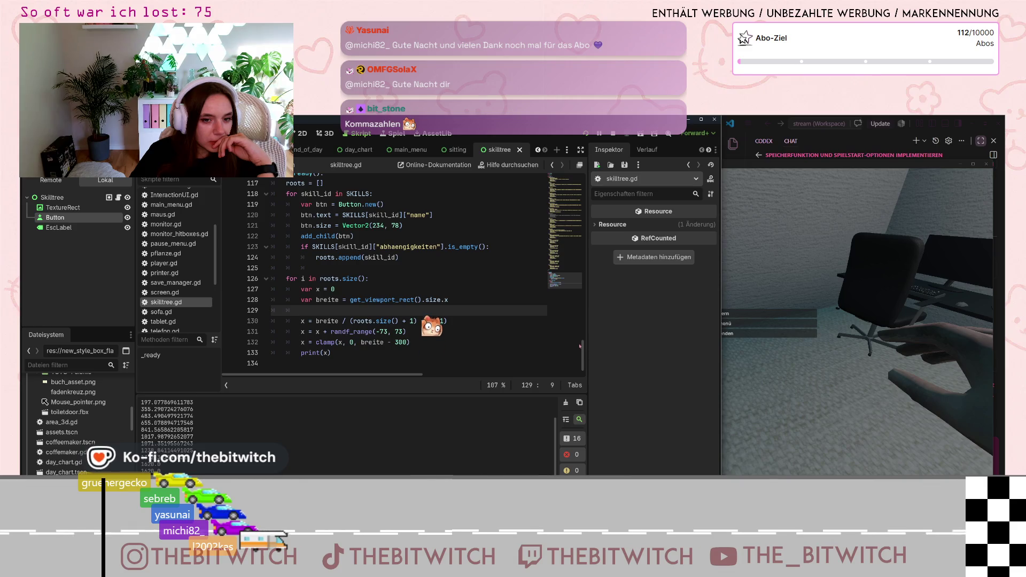
Review the offset x positions (197.08, 355.29, 483.50) in Output, then stop the game with F8.
mouse_move(583, 350)
mouse_down()
mouse_move(583, 203)
mouse_move(588, 357)
mouse_up()
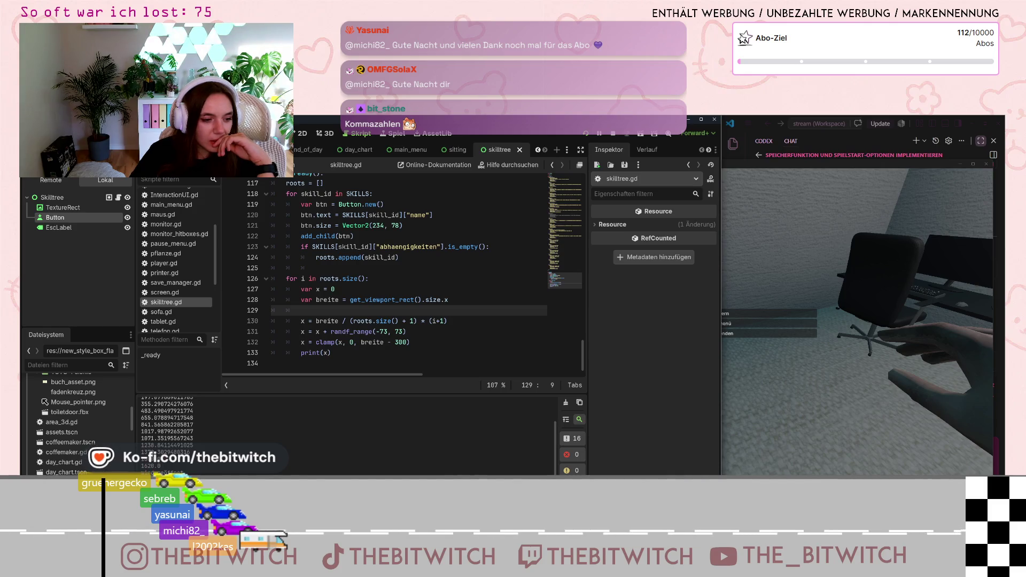
scroll(348, 433, up, 2)
scroll(347, 433, down, 2)
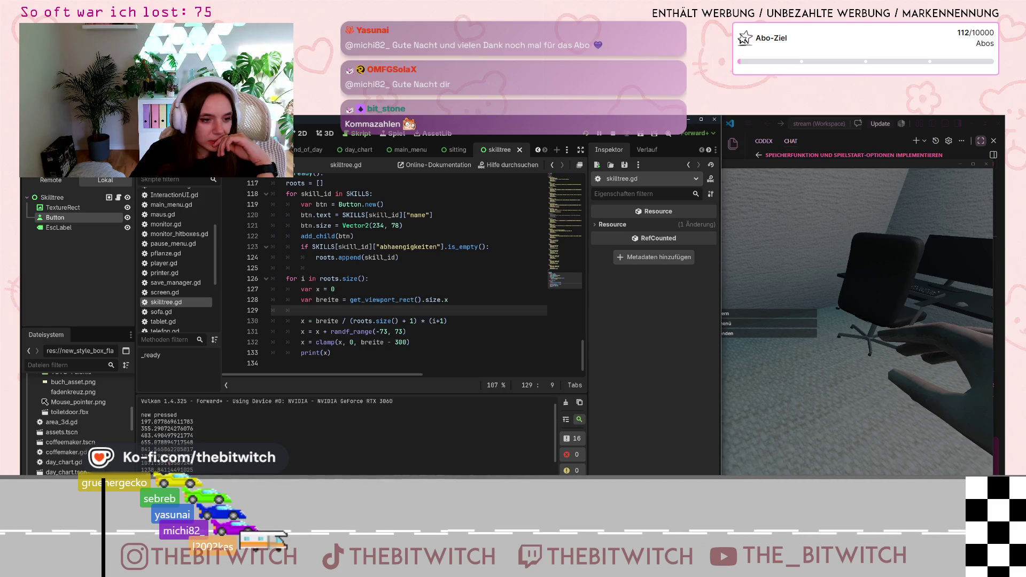
scroll(348, 433, down, 1)
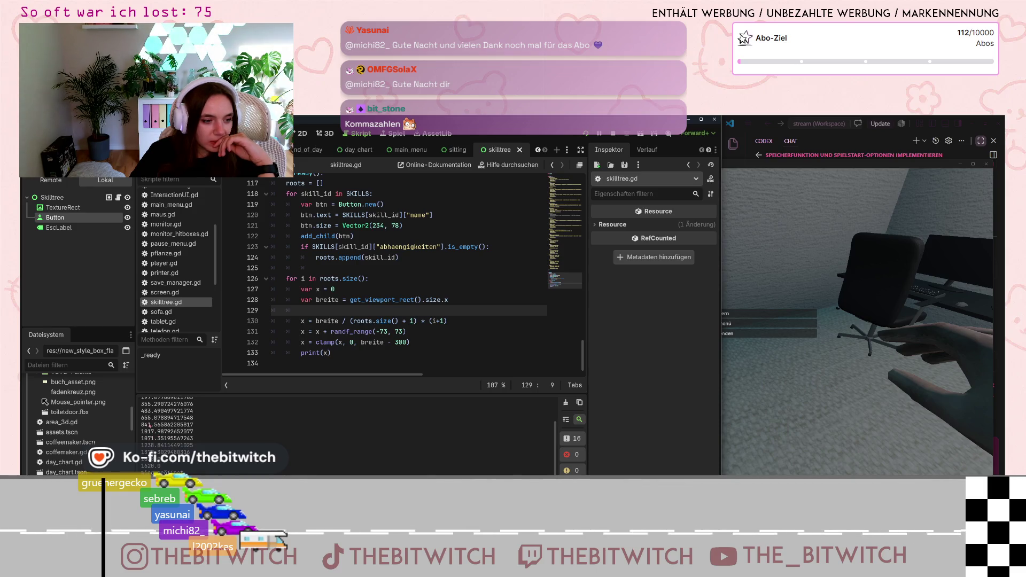
scroll(150, 425, up, 2)
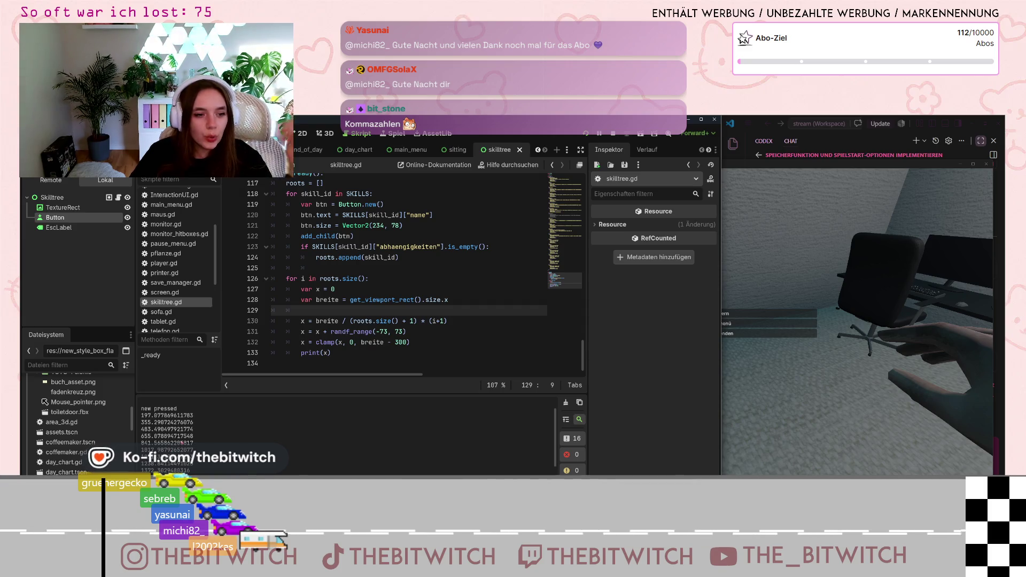
scroll(171, 428, down, 1)
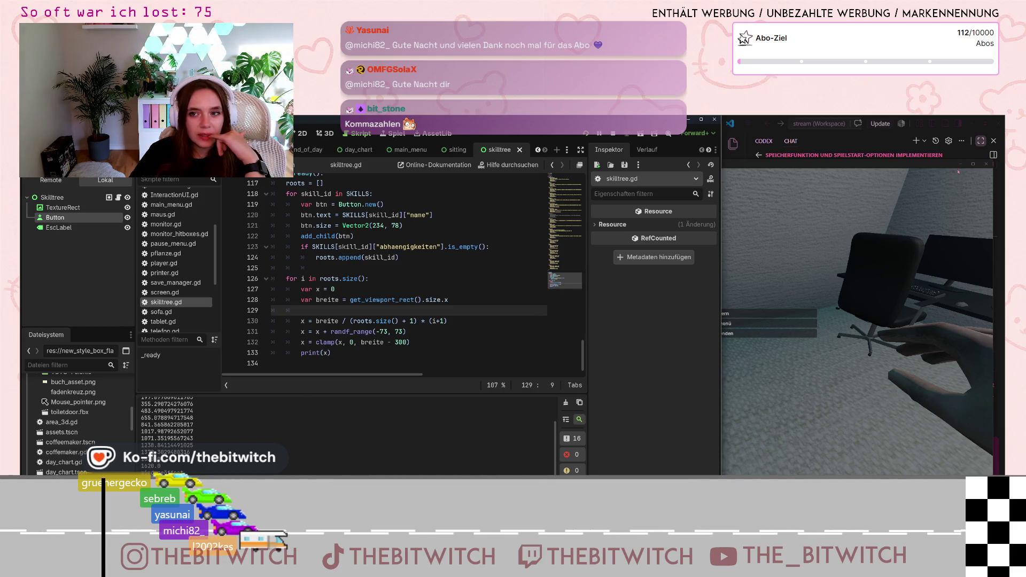
key(F8)
click(818, 461)
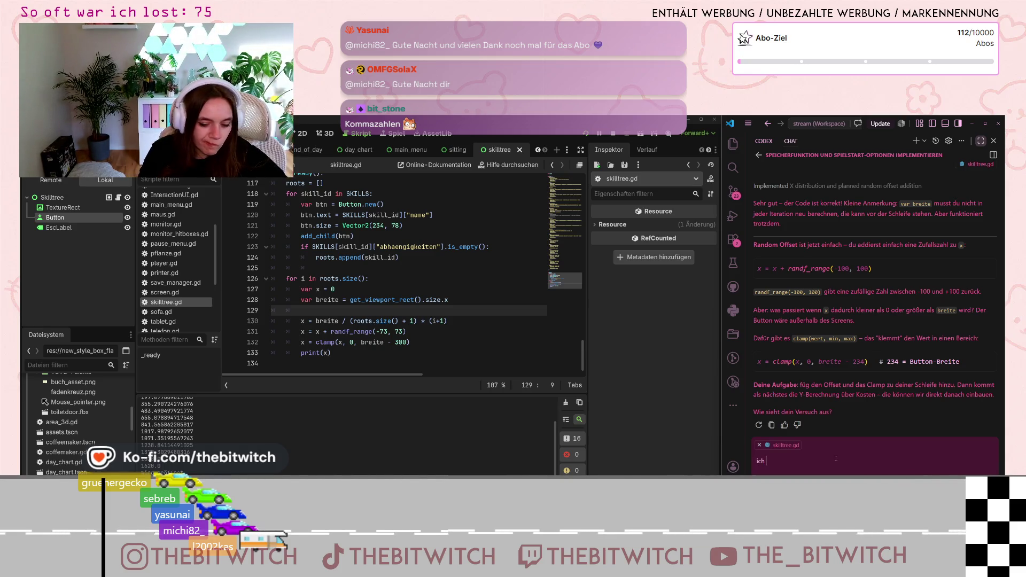
Ask the AI chat why the last two roots end up with the same x value.
text(ich habe zum schluss zwei mit dem)
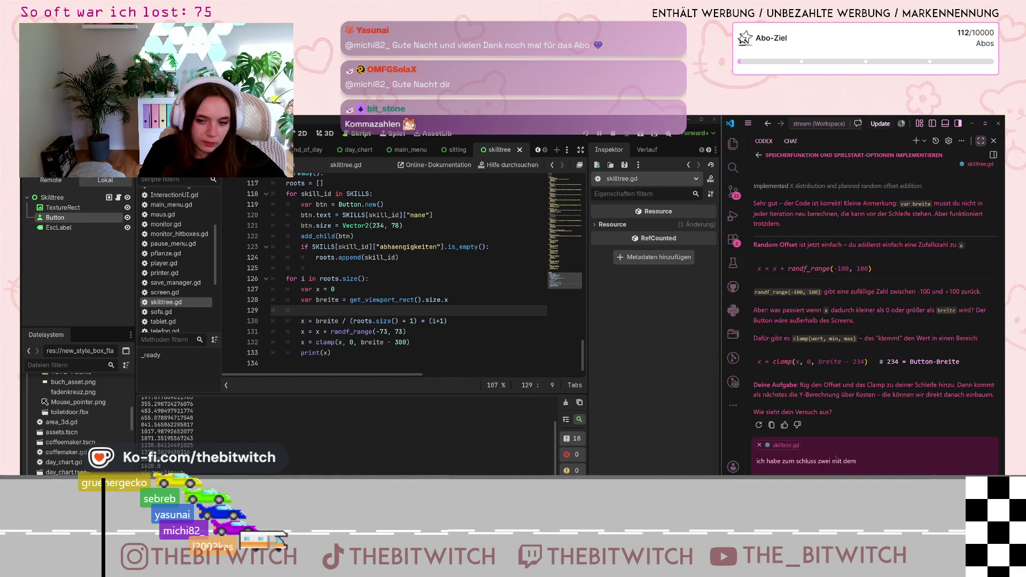
text(ert, das )
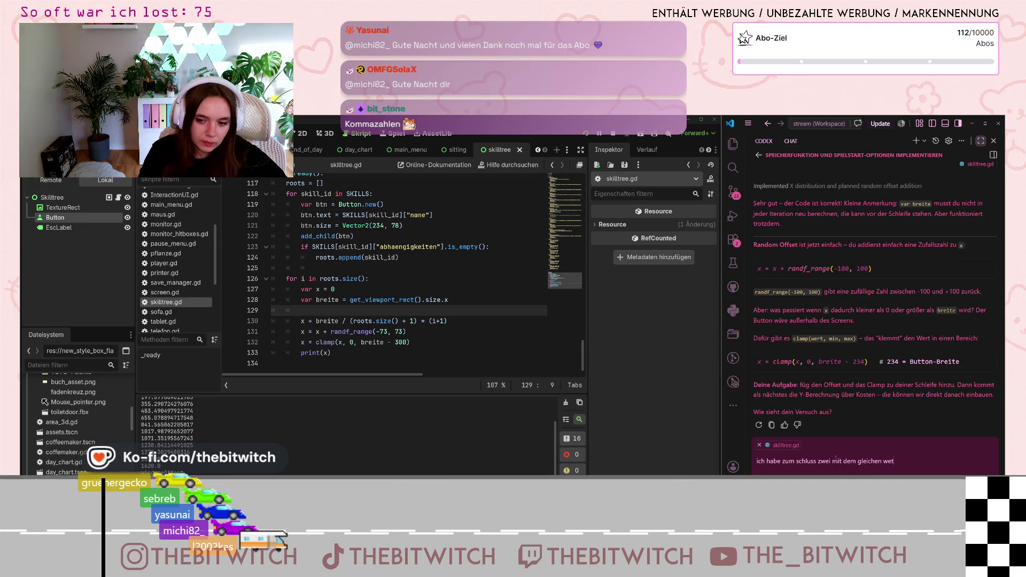
text(da)
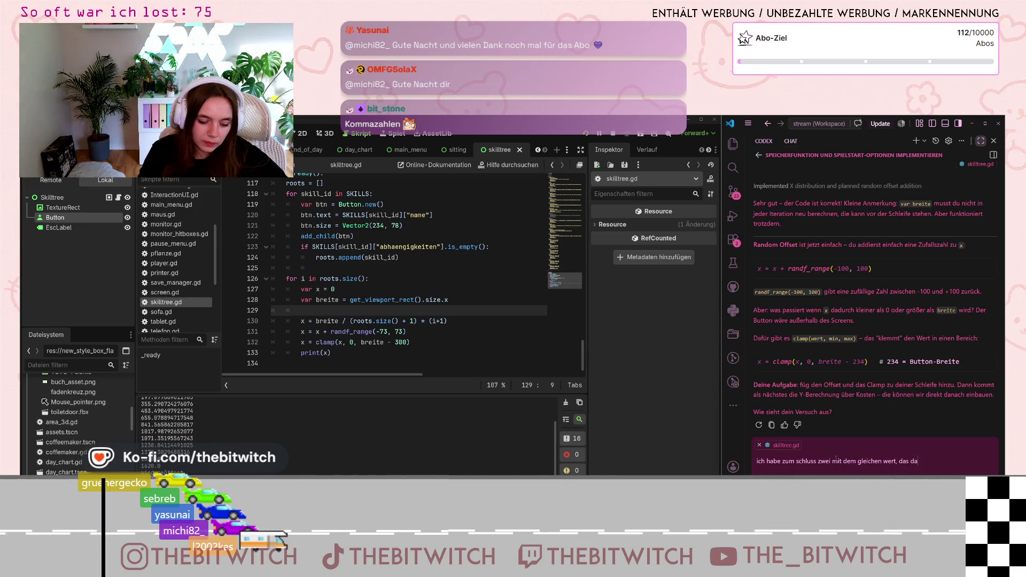
text( passieren)
key(Return)
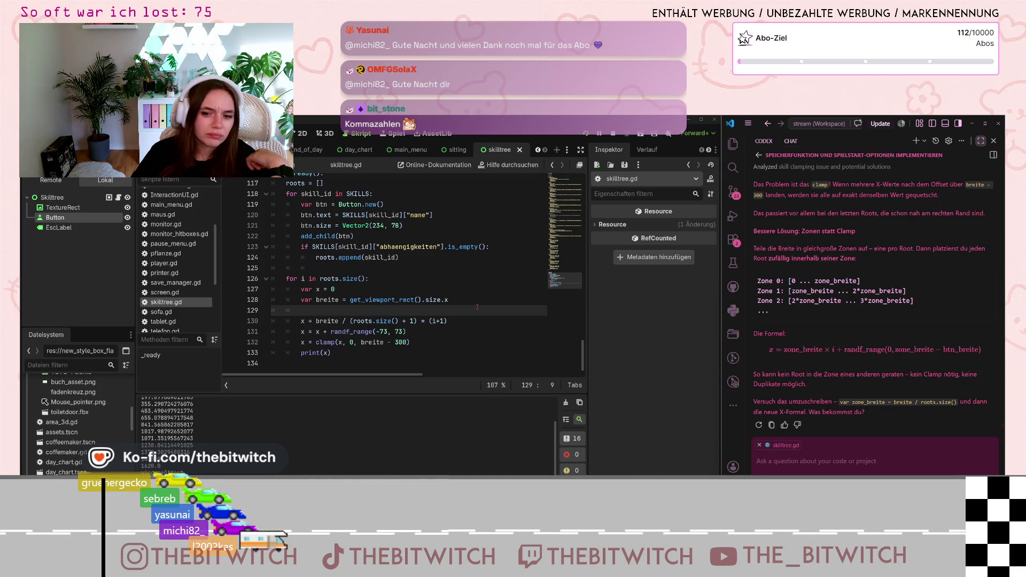
Select the clamp call on line 132 and read the AI's equal-zone suggestion.
click(333, 333)
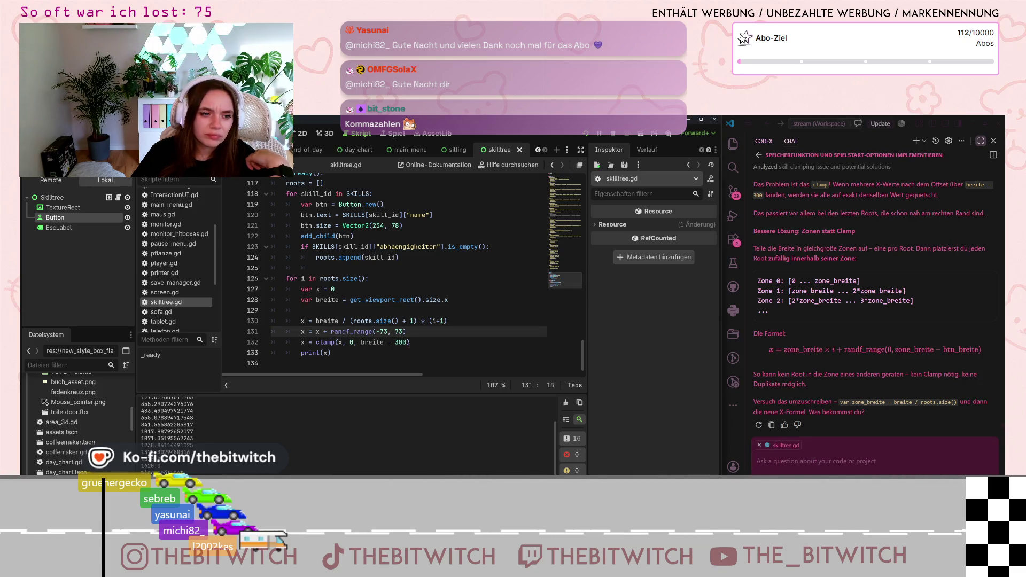
drag(410, 342, 316, 342)
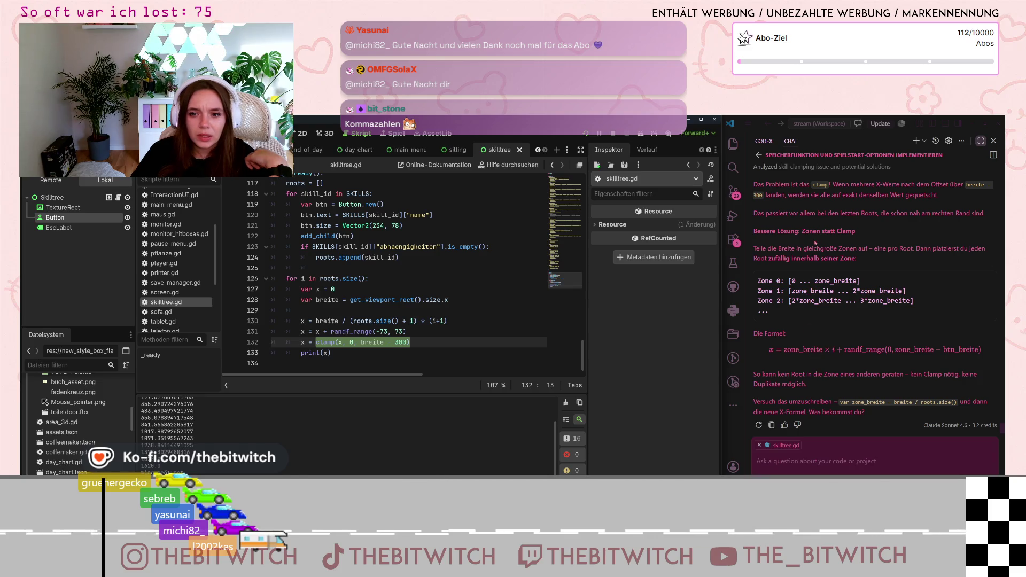
scroll(796, 262, up, 2)
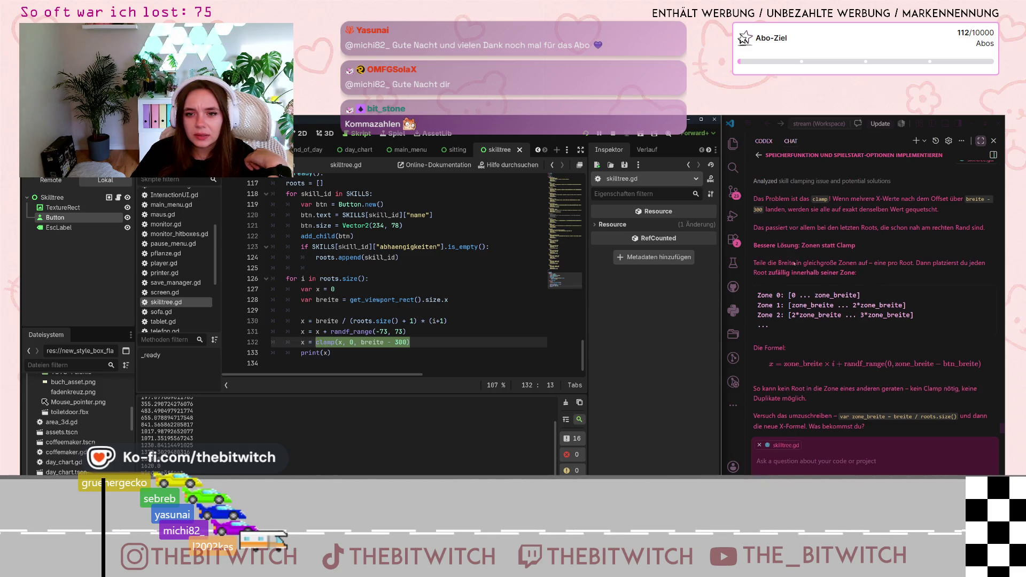
scroll(791, 267, down, 2)
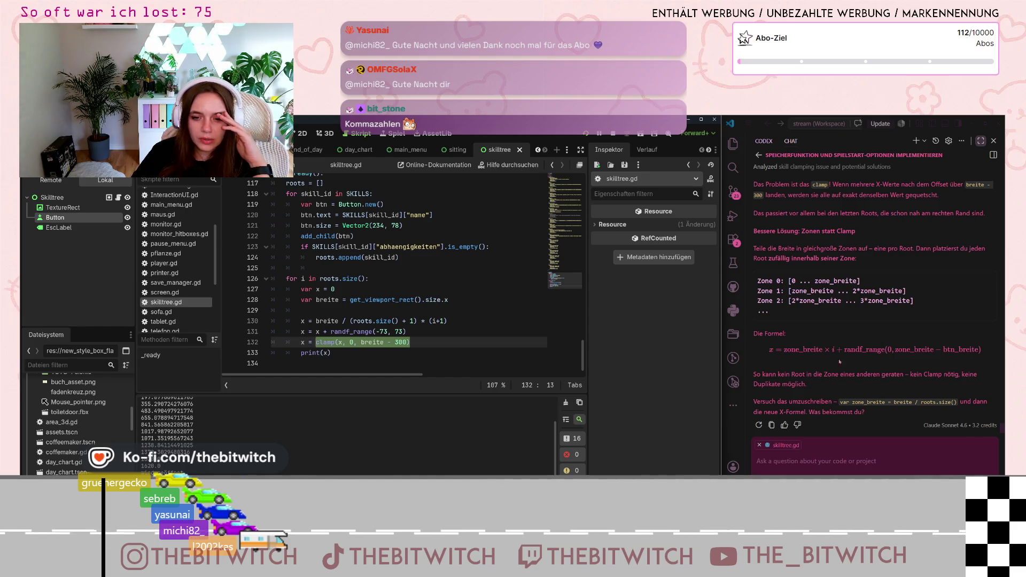
click(865, 374)
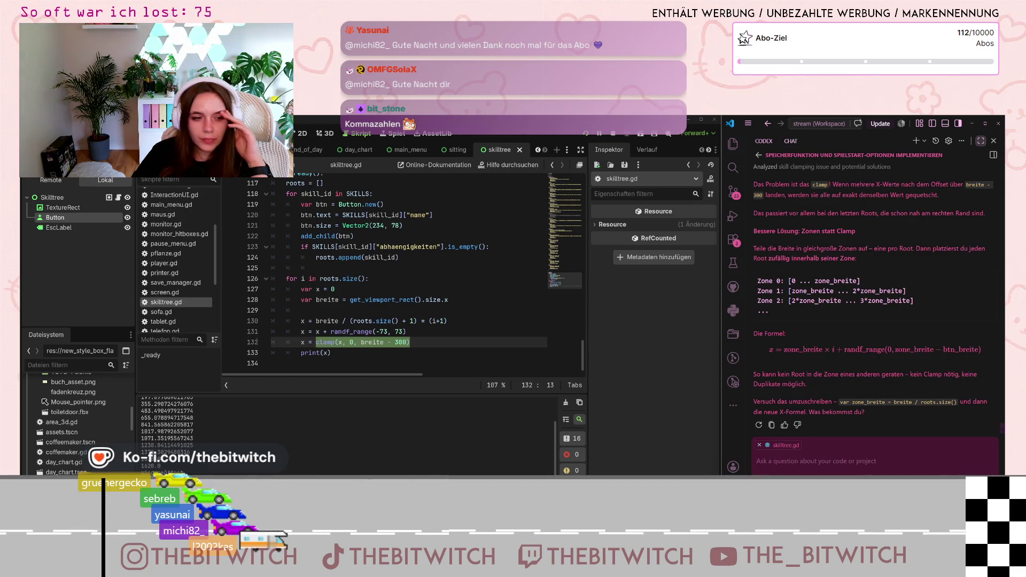
Insert a blank line above var x = 0 in the roots loop.
click(300, 289)
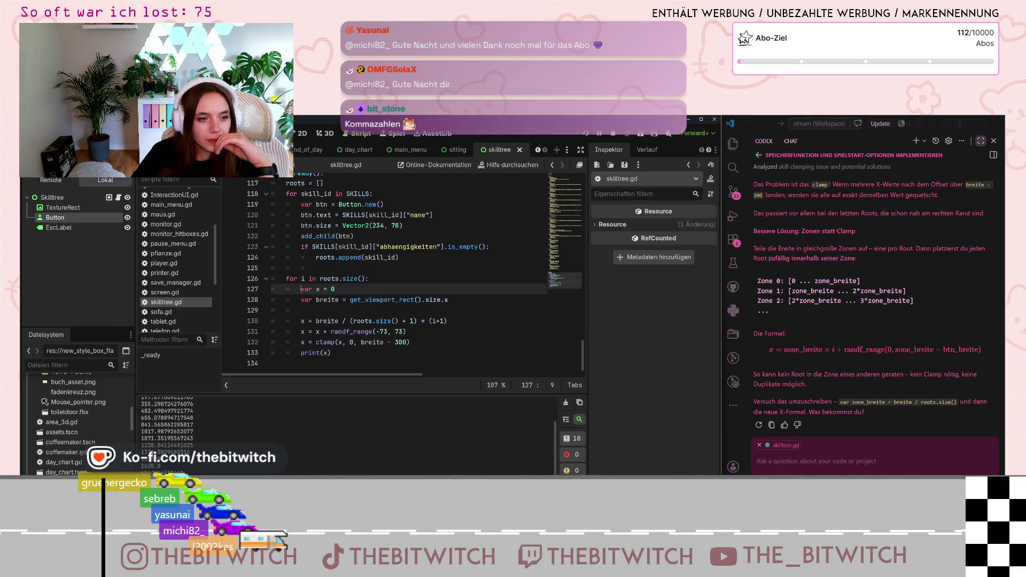
key(Return)
drag(301, 289, 308, 299)
click(309, 287)
text(var zone)
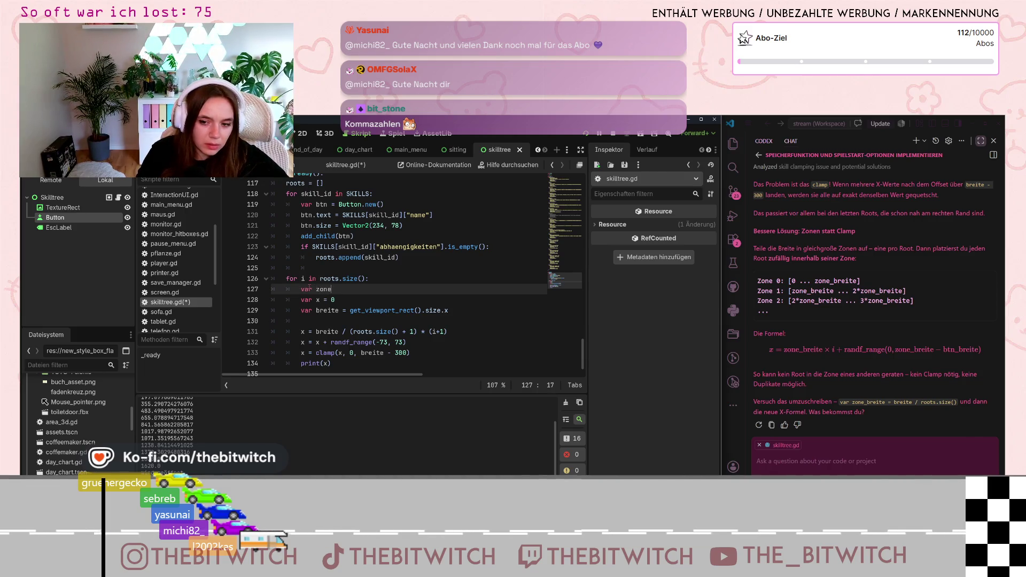
Type var zone_width = breite / roots.size() and move it below the breite line.
text(_width = )
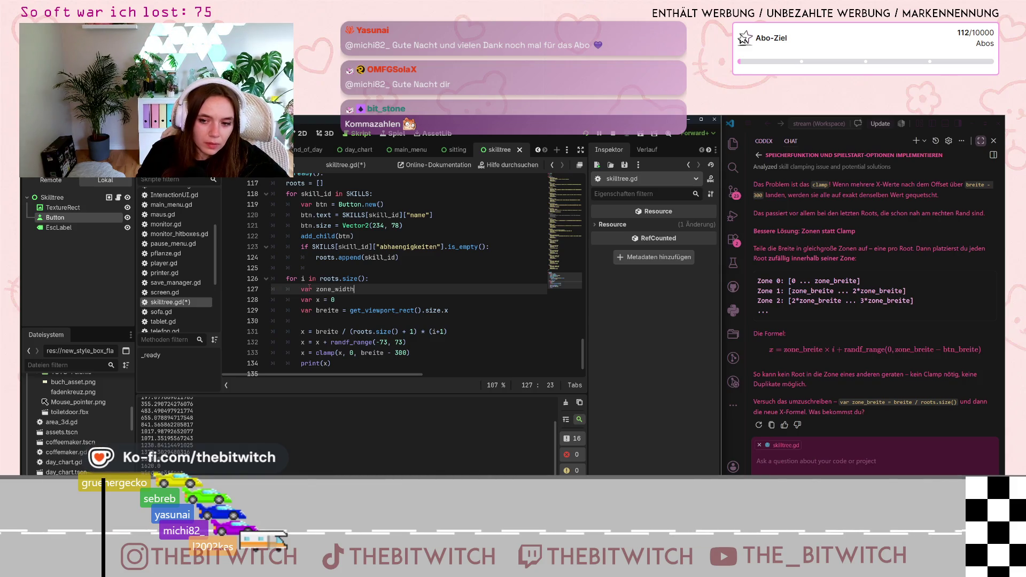
text(breite)
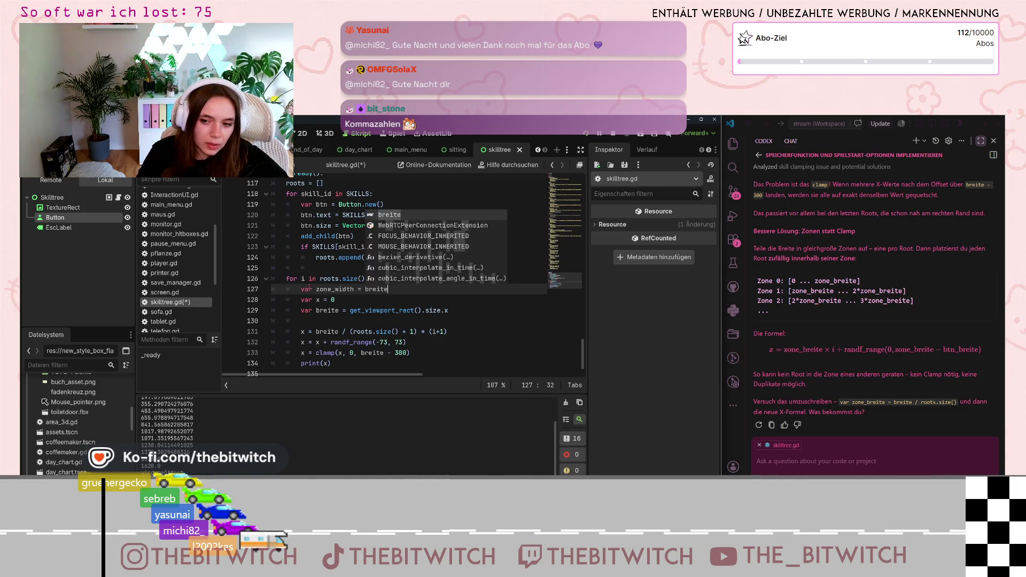
text( / roots)
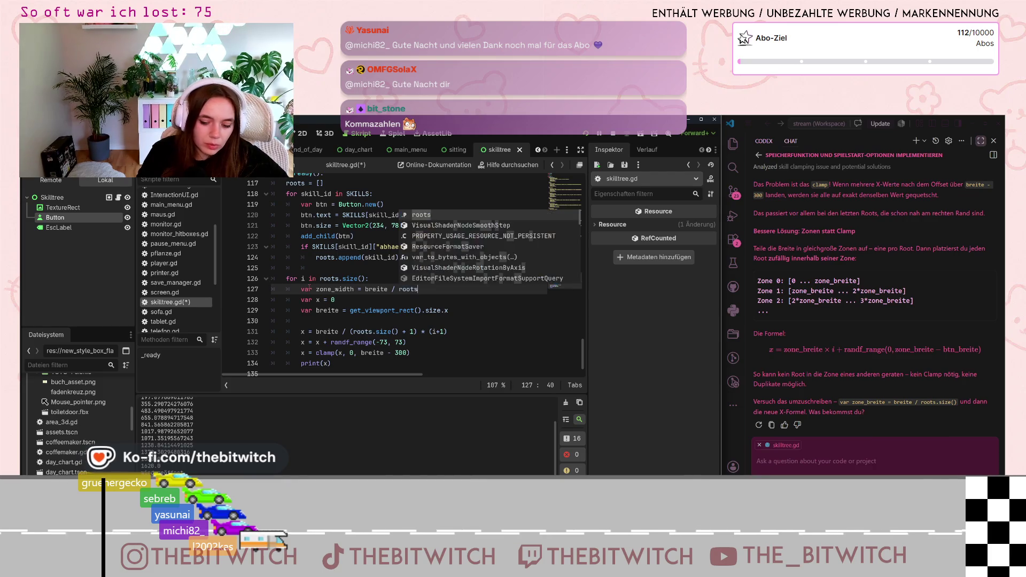
text(.size())
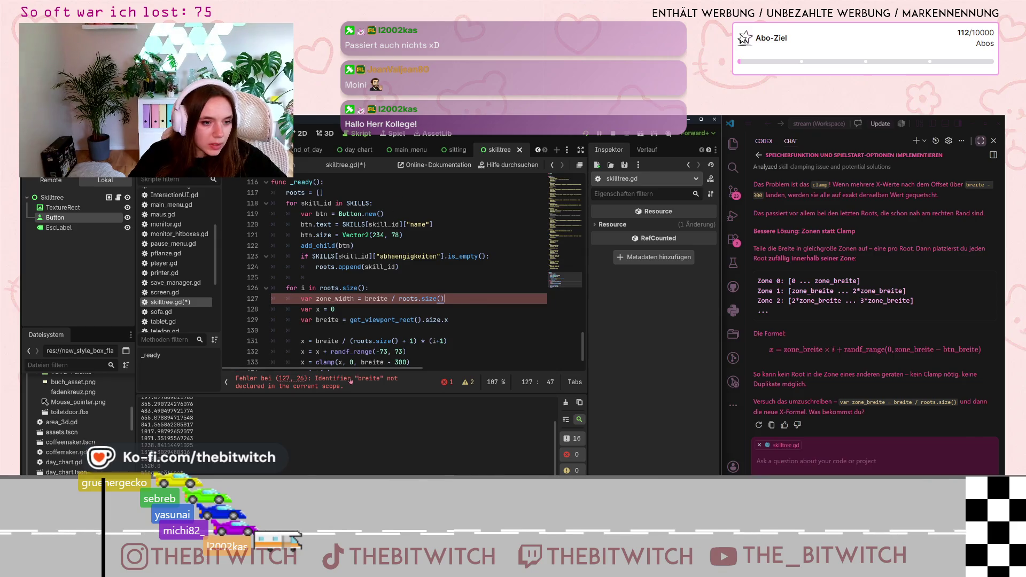
scroll(389, 293, down, 1)
drag(444, 278, 299, 278)
key(ctrl+x)
key(Down)
key(Down)
key(Down)
key(ctrl+v)
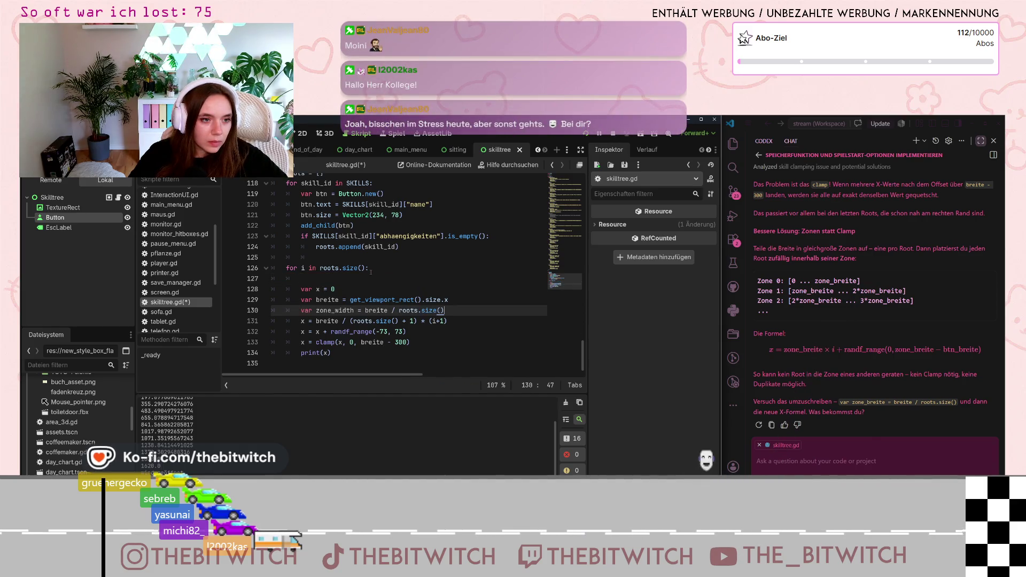
Delete the leftover blank line and add an empty line after the zone_width declaration.
click(371, 277)
scroll(382, 286, up, 1)
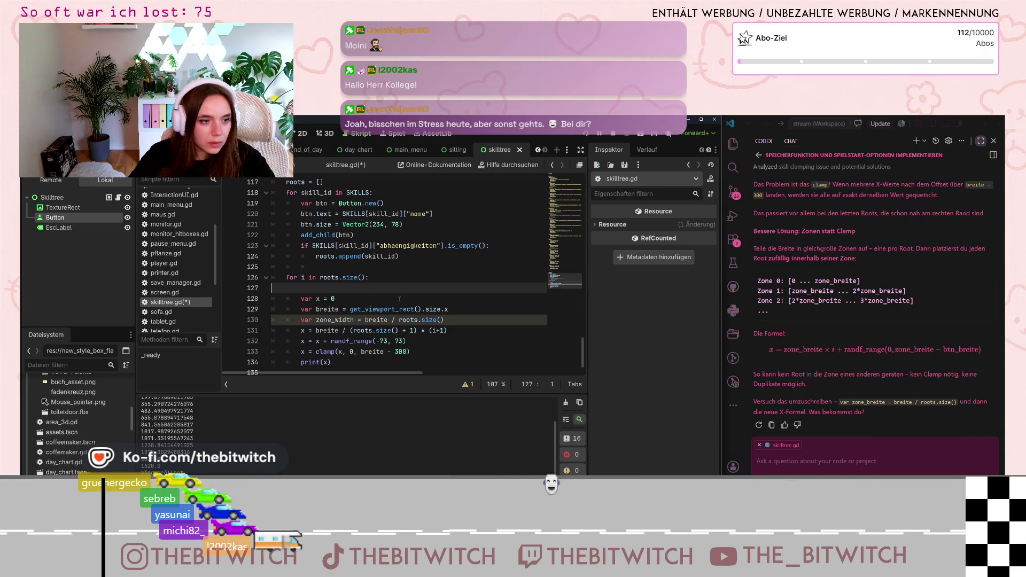
key(BackSpace)
click(454, 306)
key(Return)
scroll(454, 305, down, 1)
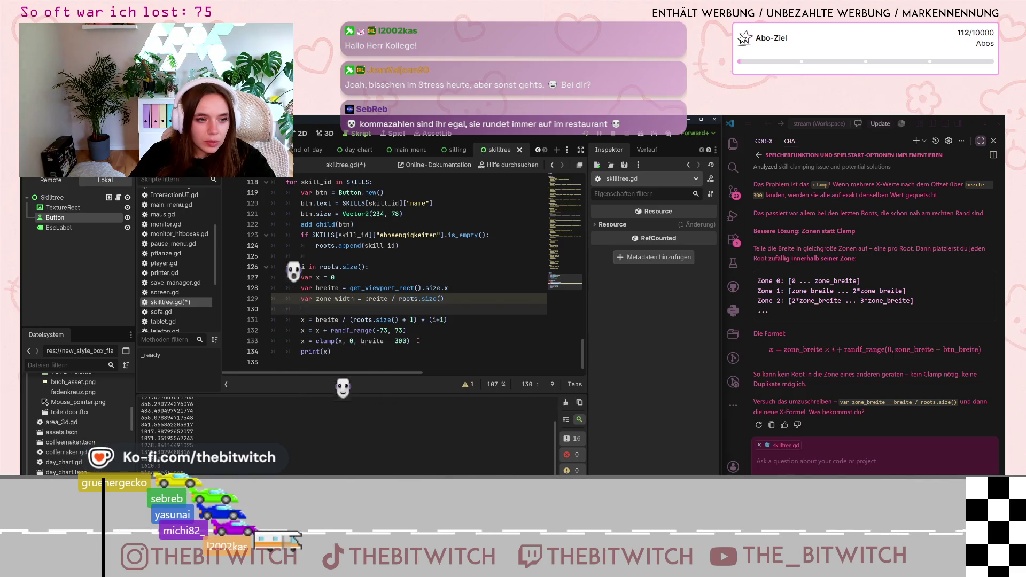
Replace the clamp call with x = zone_width * i + randf(0, zone_width - 300).
drag(417, 341, 316, 341)
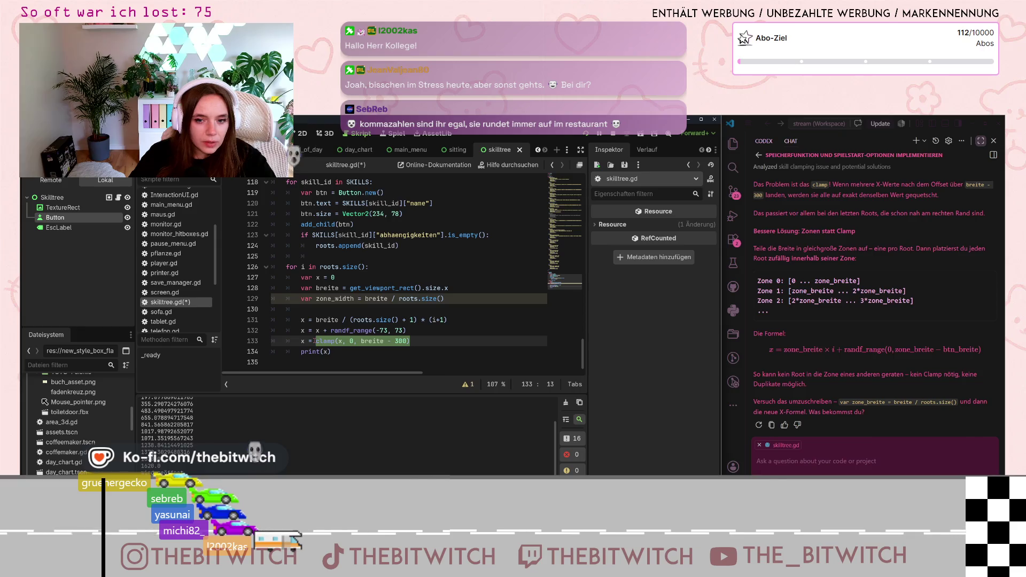
text(zon)
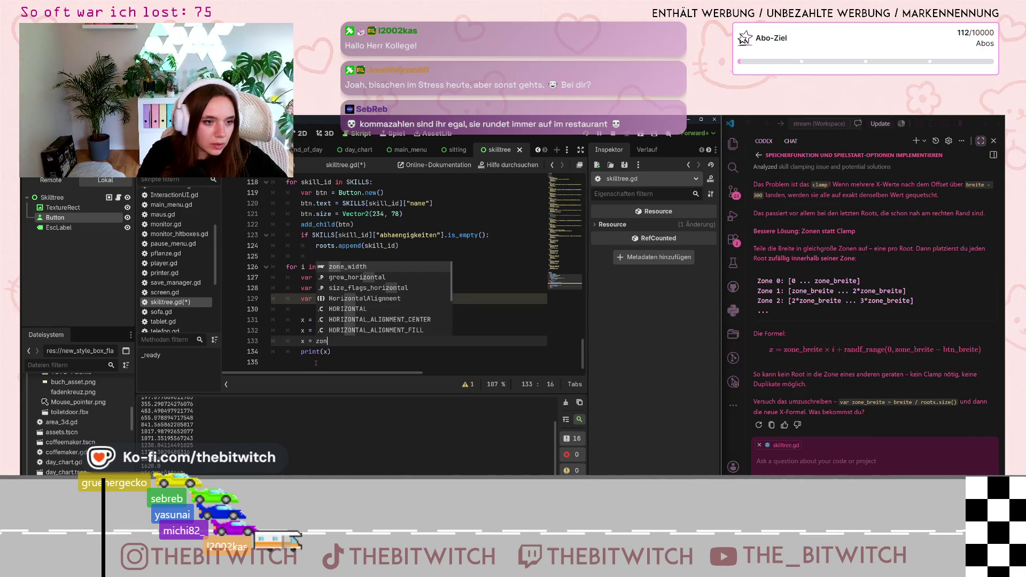
text(e_)
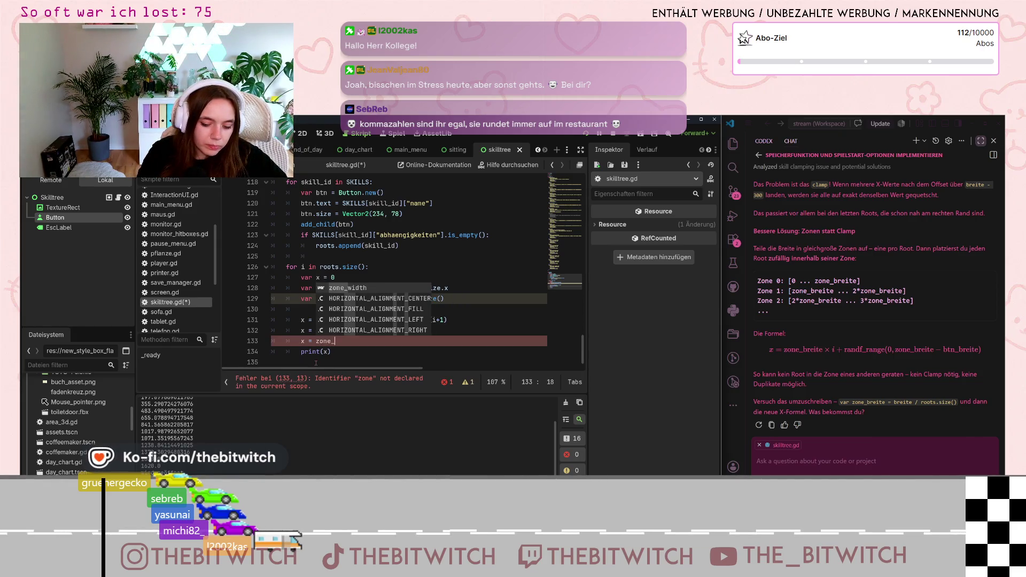
text(width)
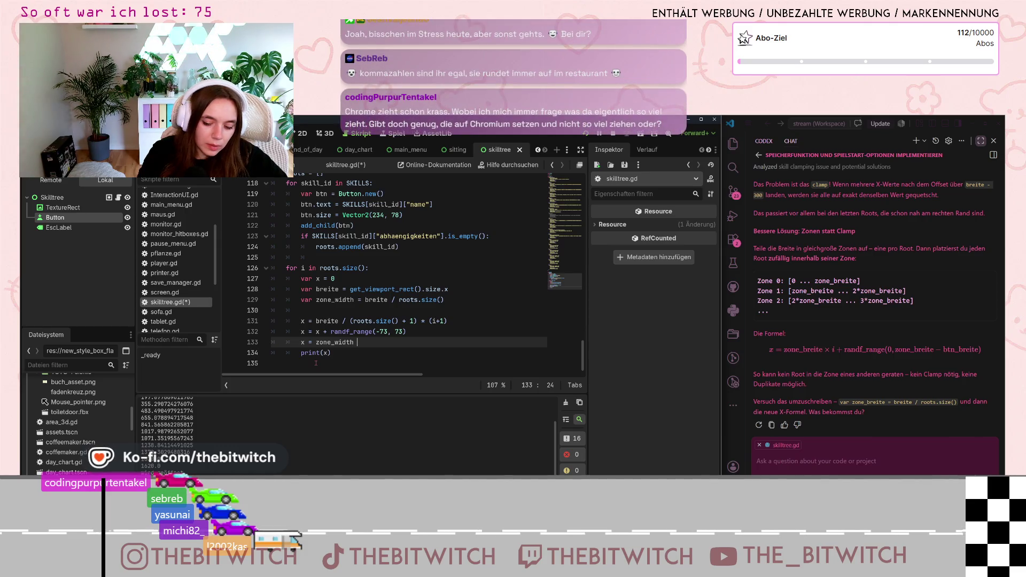
text( * )
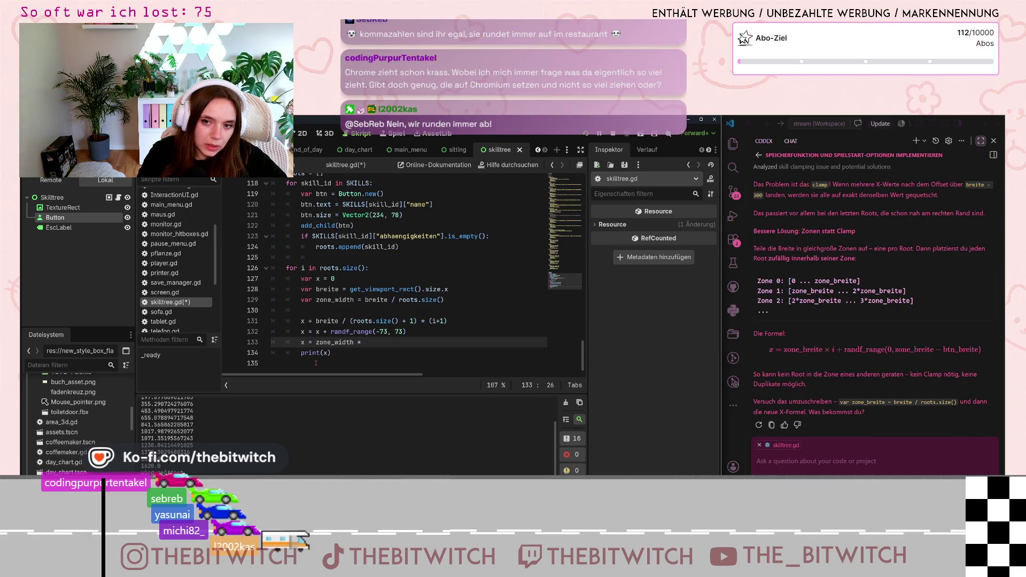
text(i + rand)
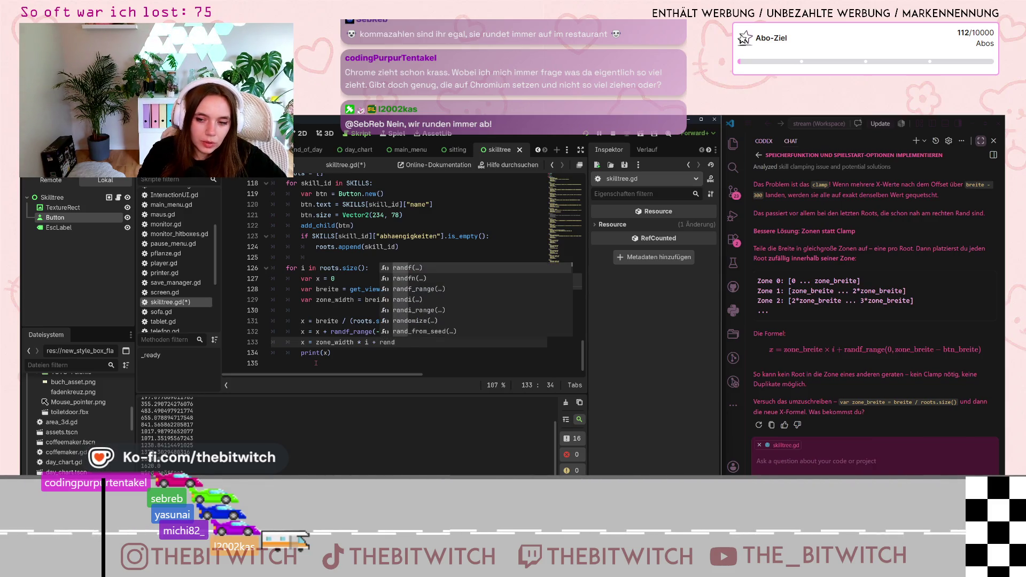
text(f)
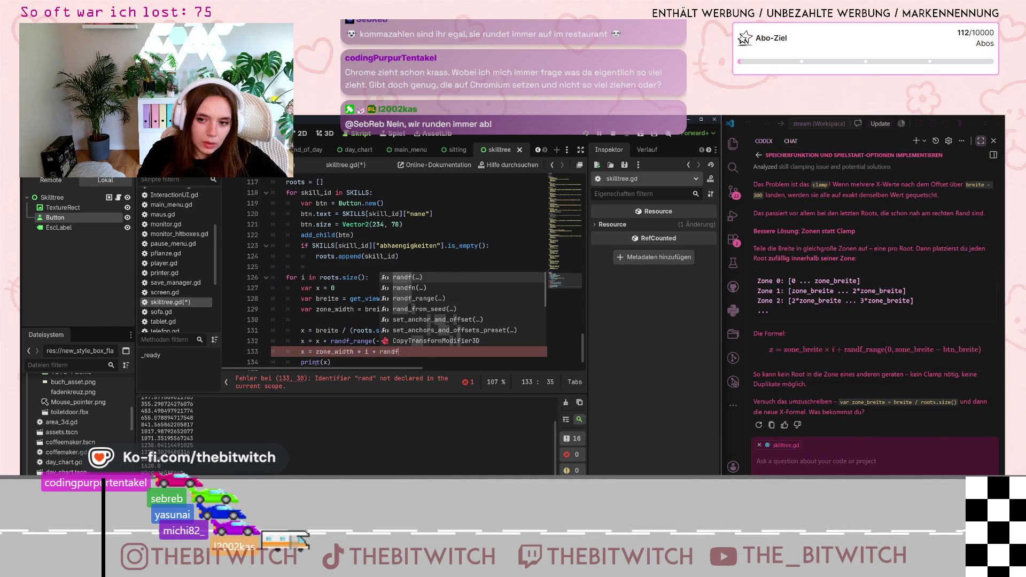
text((0, )
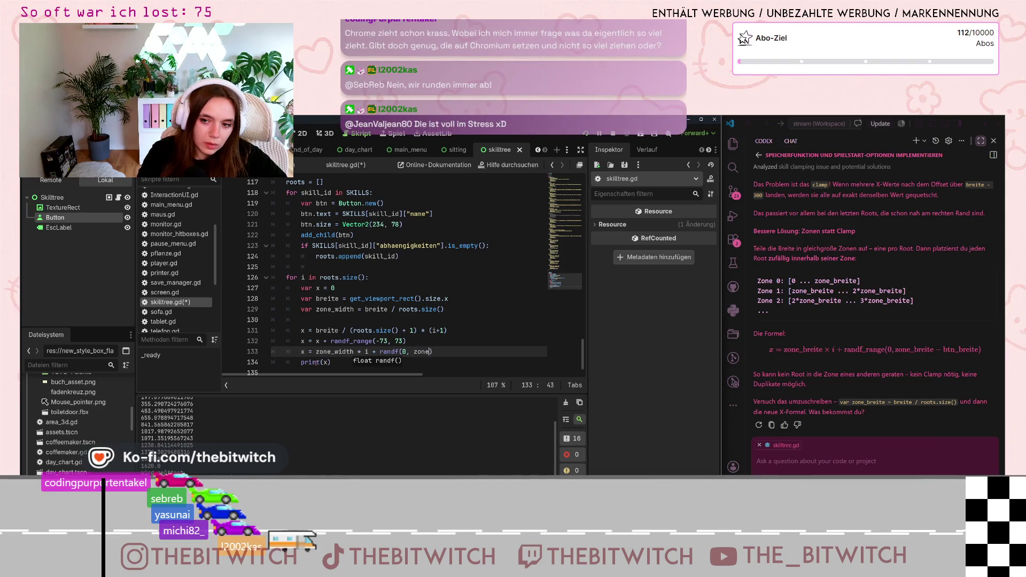
text(zone_)
key(Return)
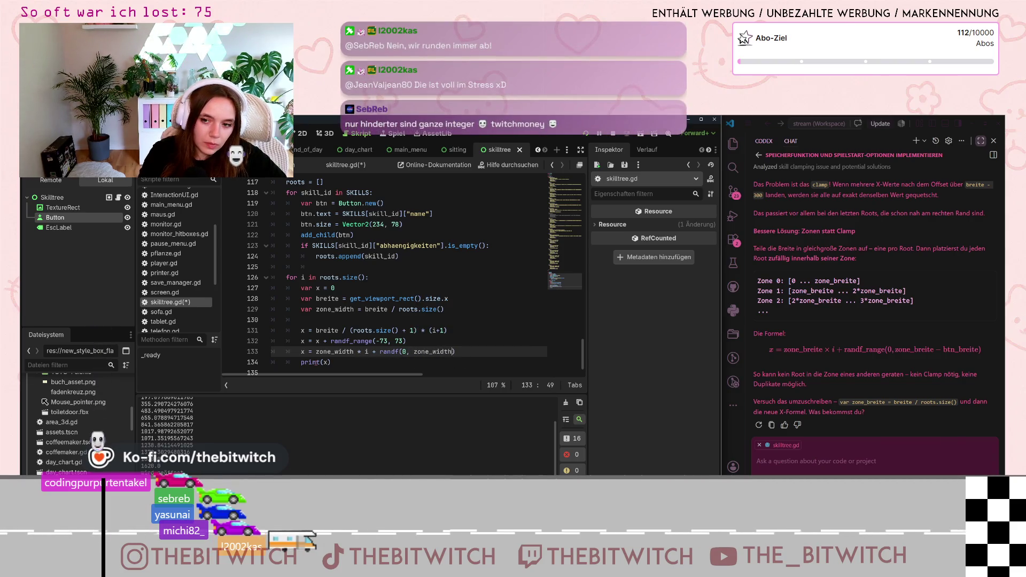
text(-)
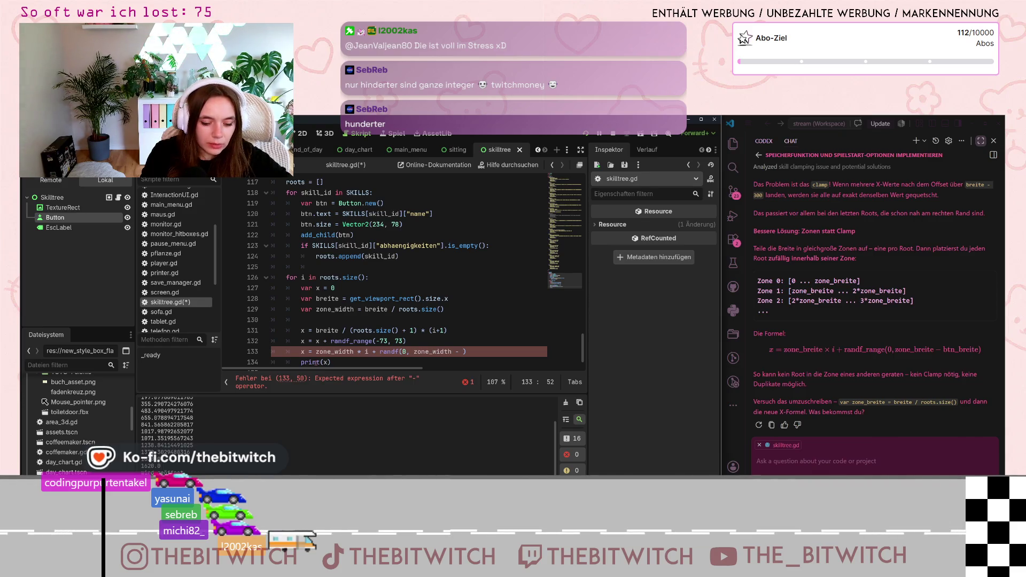
text(300)
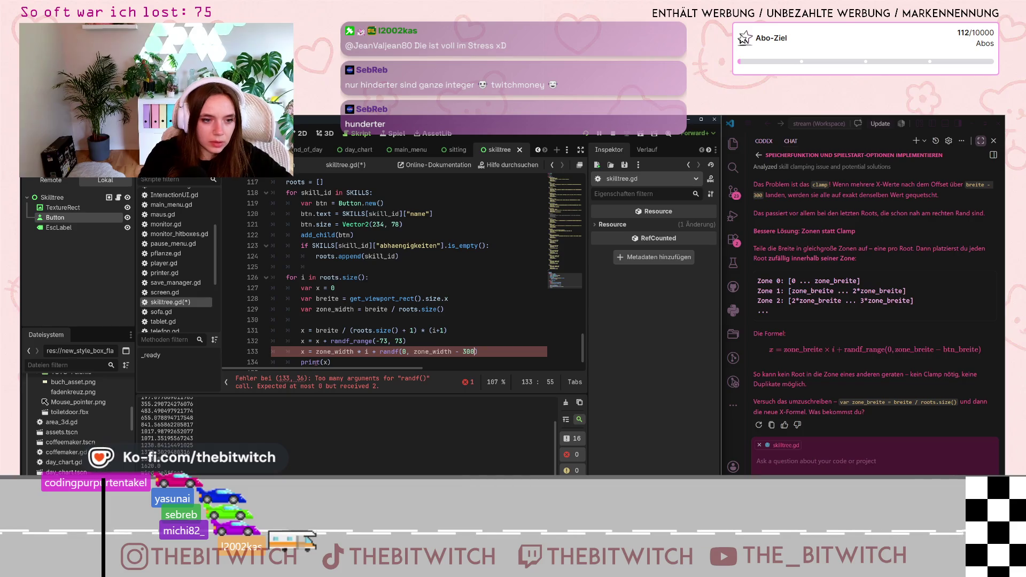
scroll(423, 347, down, 1)
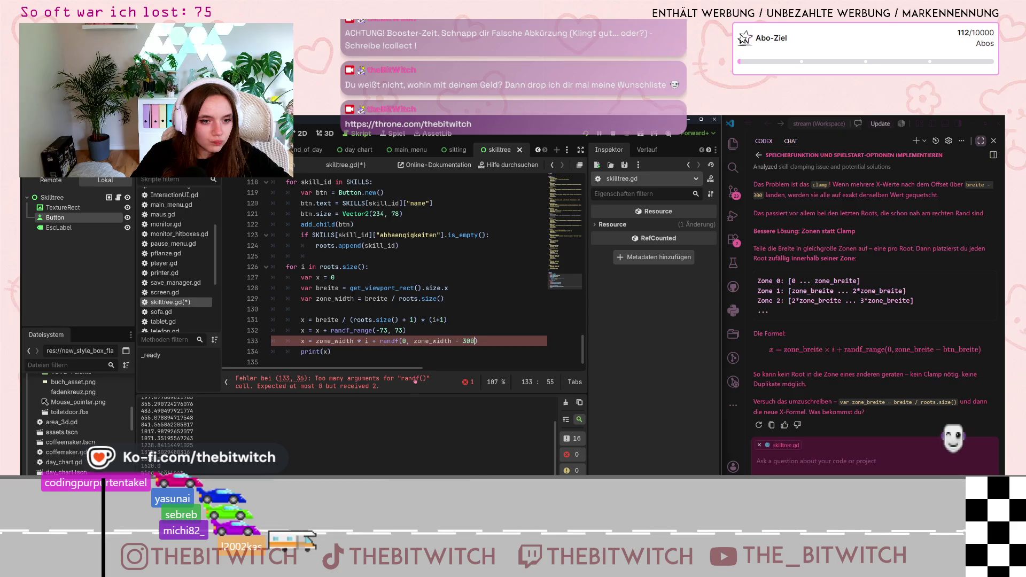
Change randf to randf_range on line 133 to clear the too-many-arguments error.
mouse_move(439, 341)
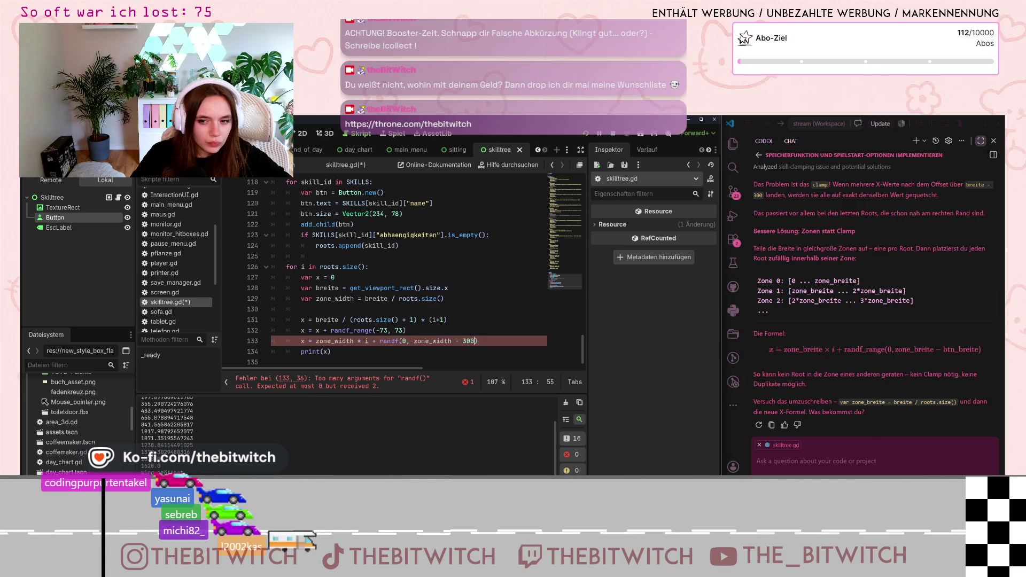
click(331, 378)
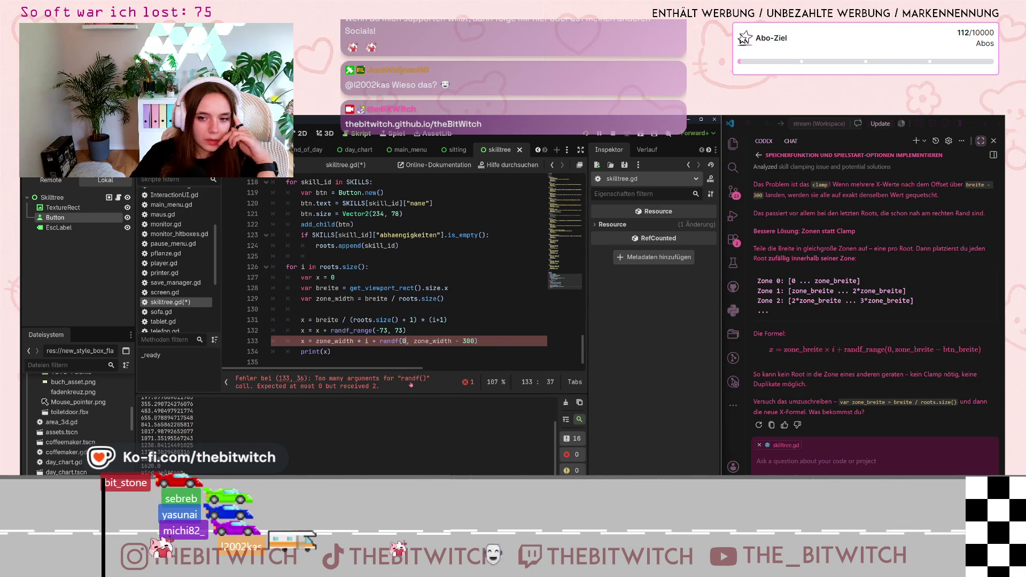
click(397, 341)
text(_range)
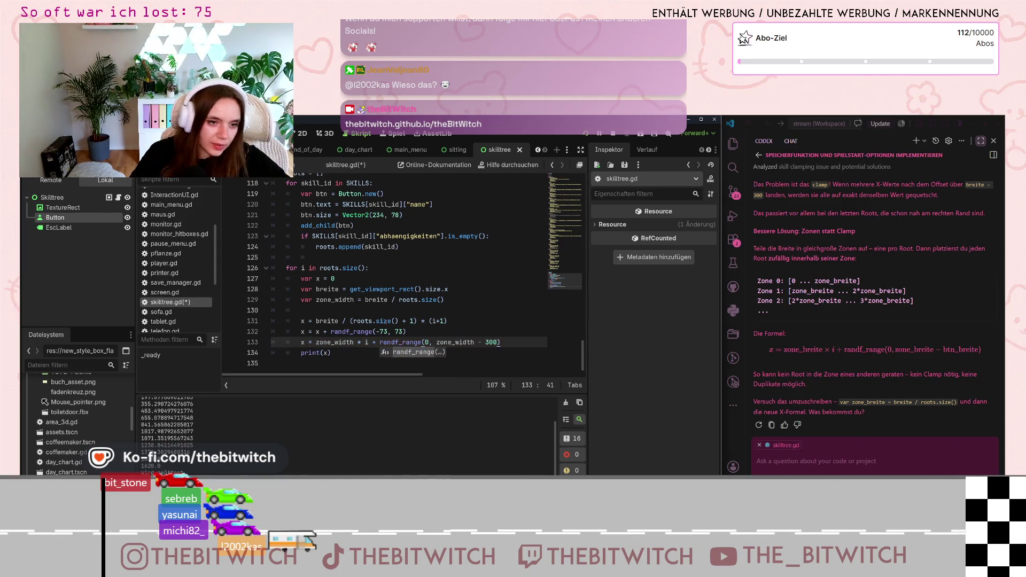
click(429, 311)
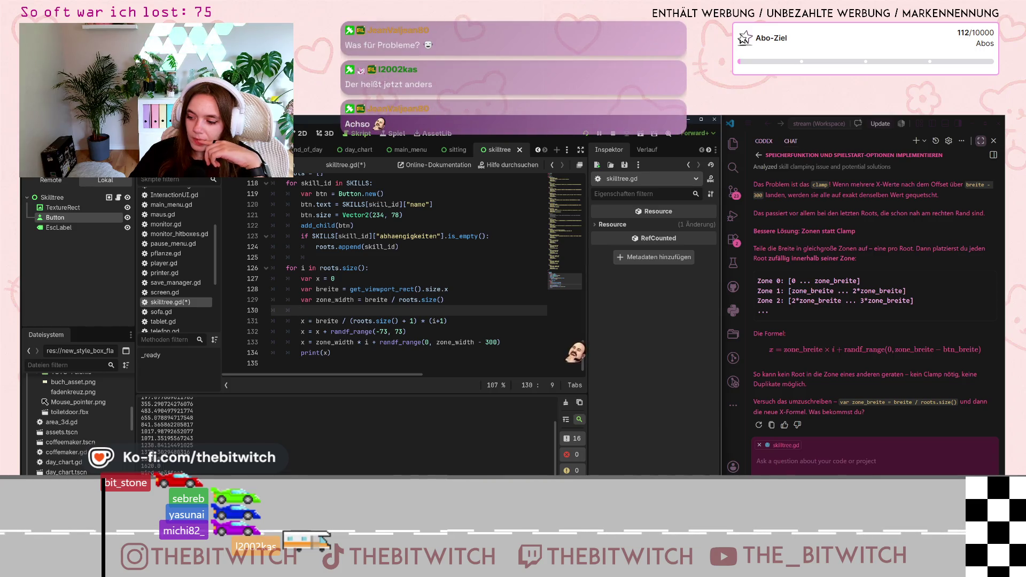
click(368, 361)
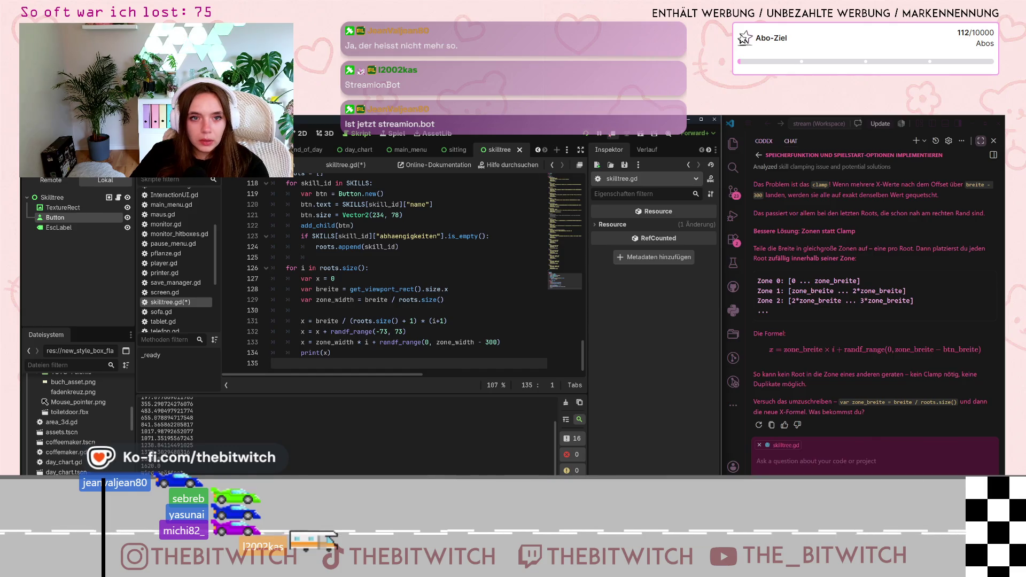
Restart the game, begin a new save, and pause it.
click(590, 136)
click(586, 135)
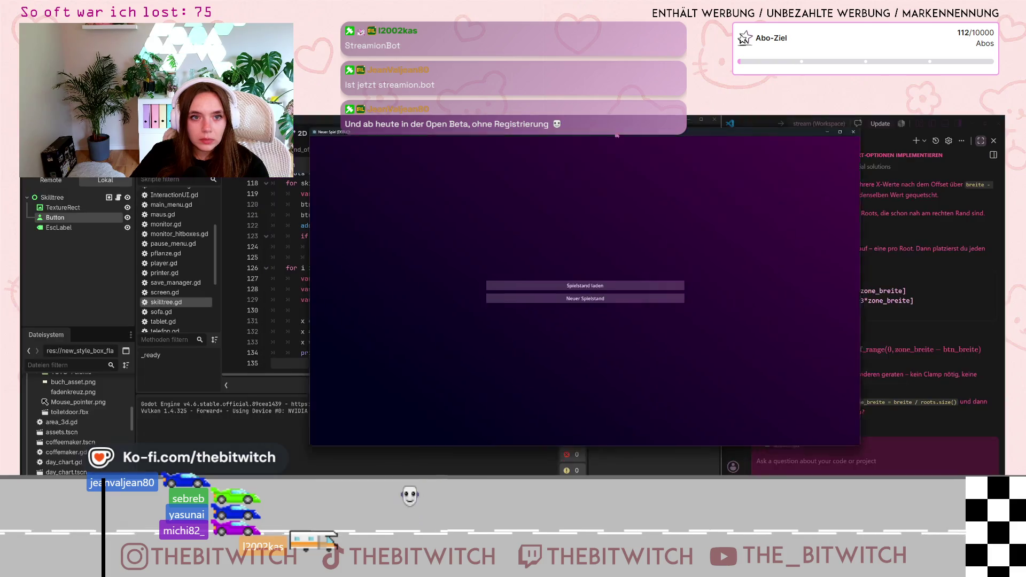
click(606, 304)
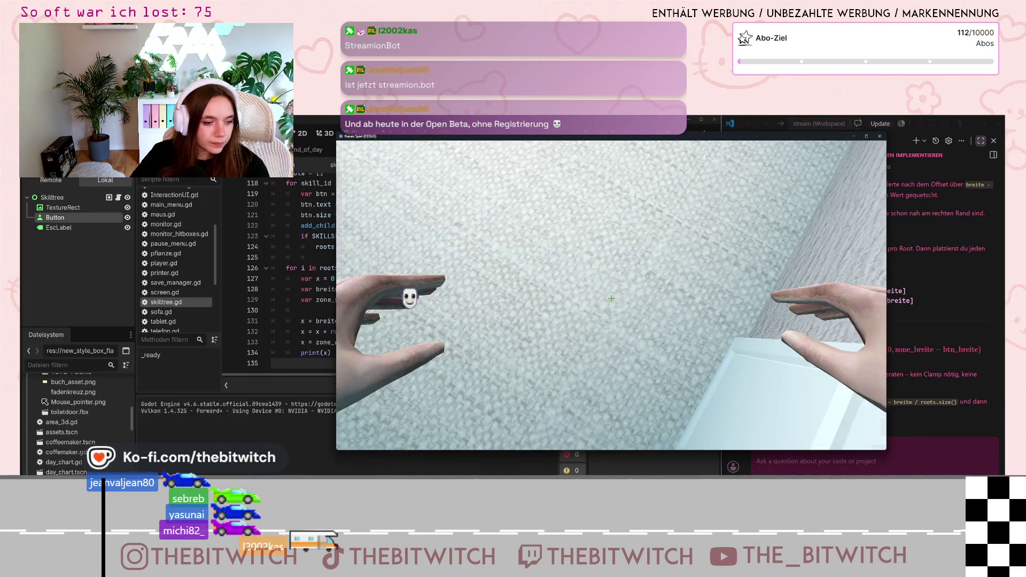
mouse_move(612, 298)
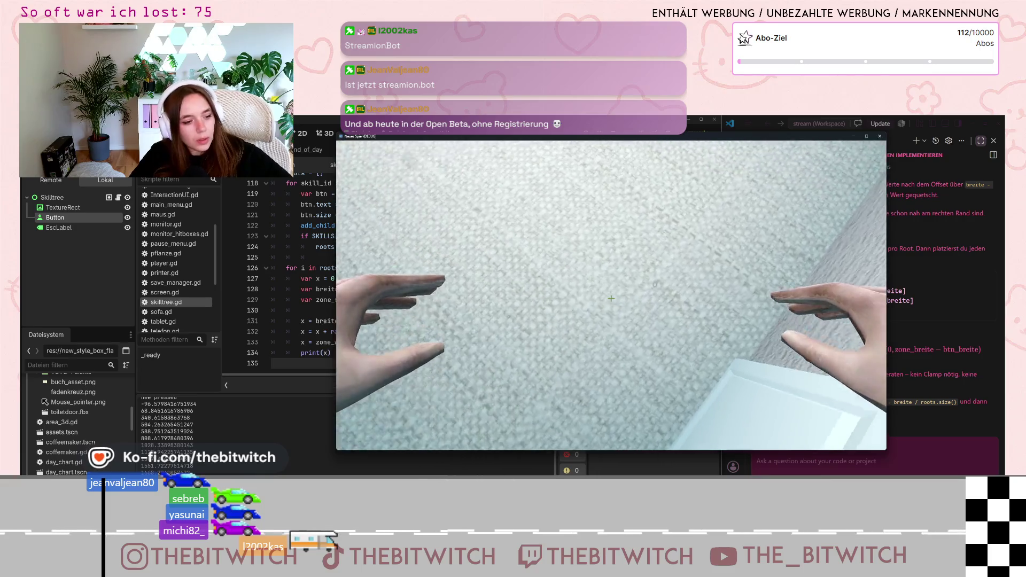
key(Escape)
Back in the editor, minimize the game, read the root x positions, and go to line 133's randf_range.
click(170, 439)
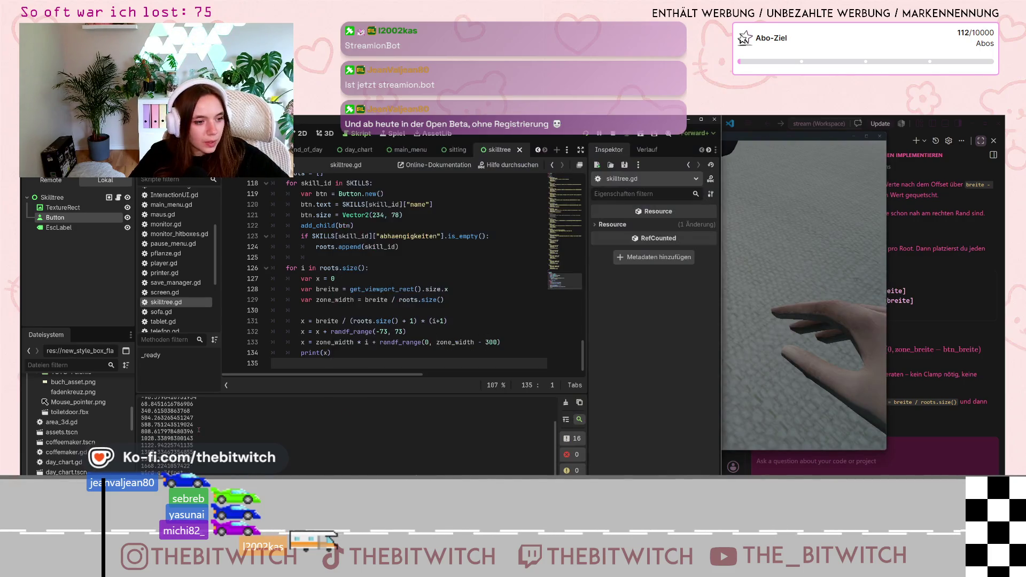
scroll(170, 439, up, 2)
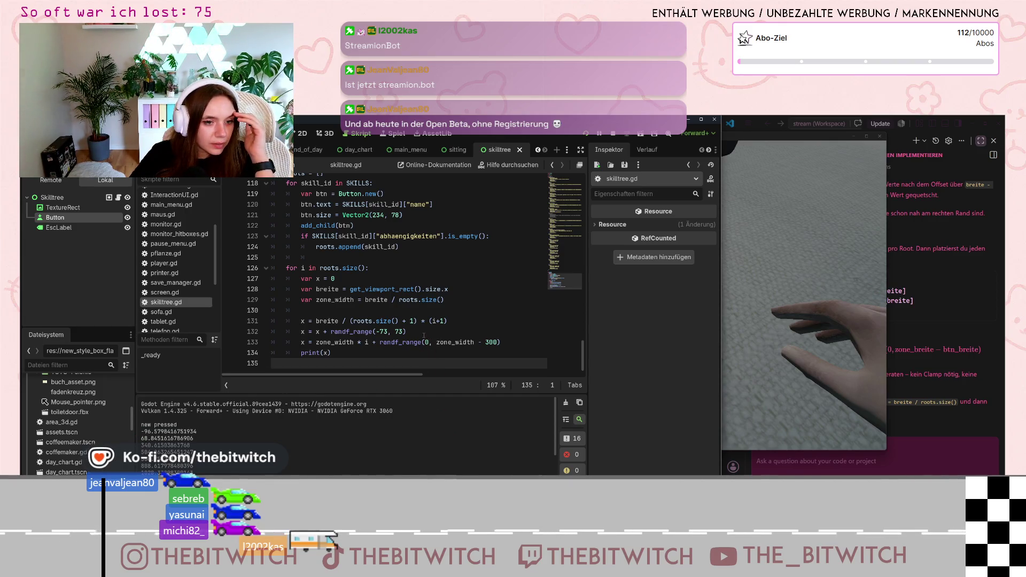
mouse_move(422, 341)
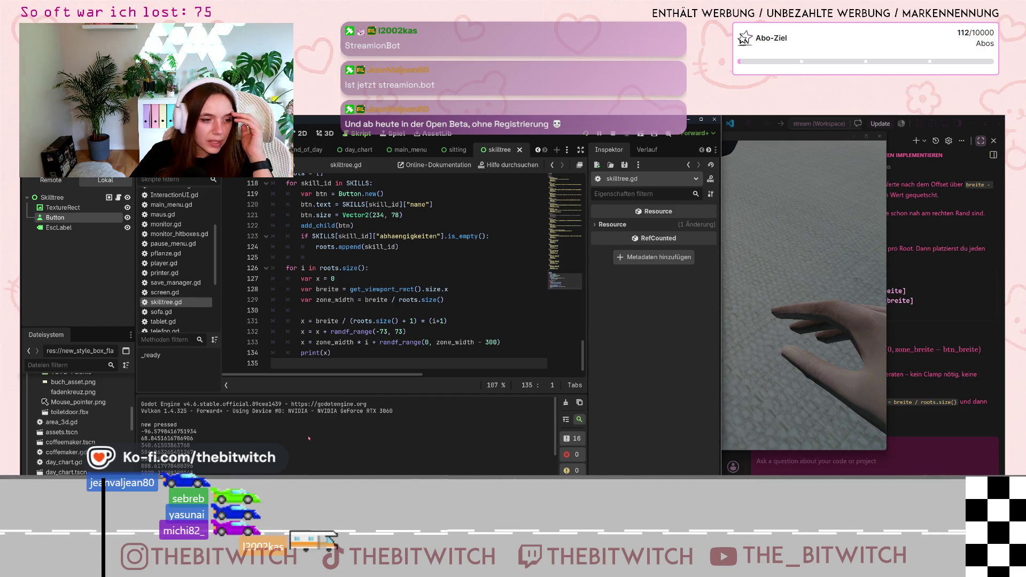
click(854, 136)
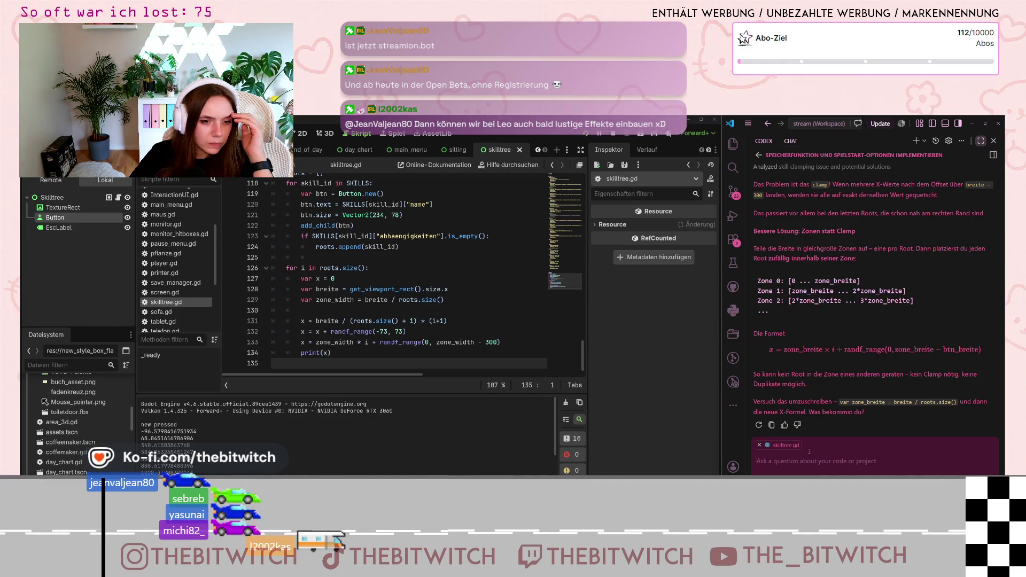
click(428, 341)
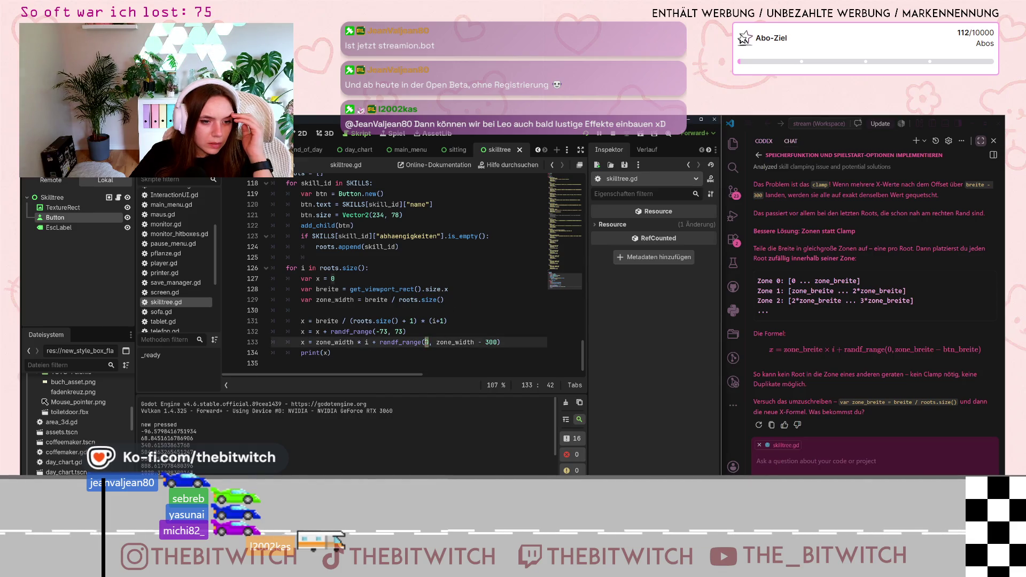
Change line 133 to randf_range(300, zone_width - 300) and save skilltree.gd.
click(427, 344)
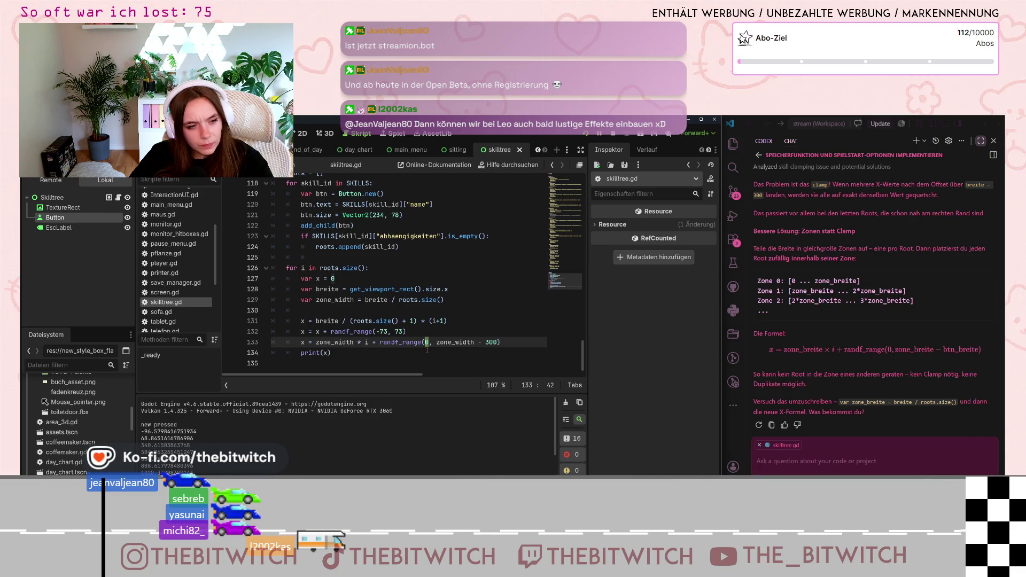
mouse_move(368, 340)
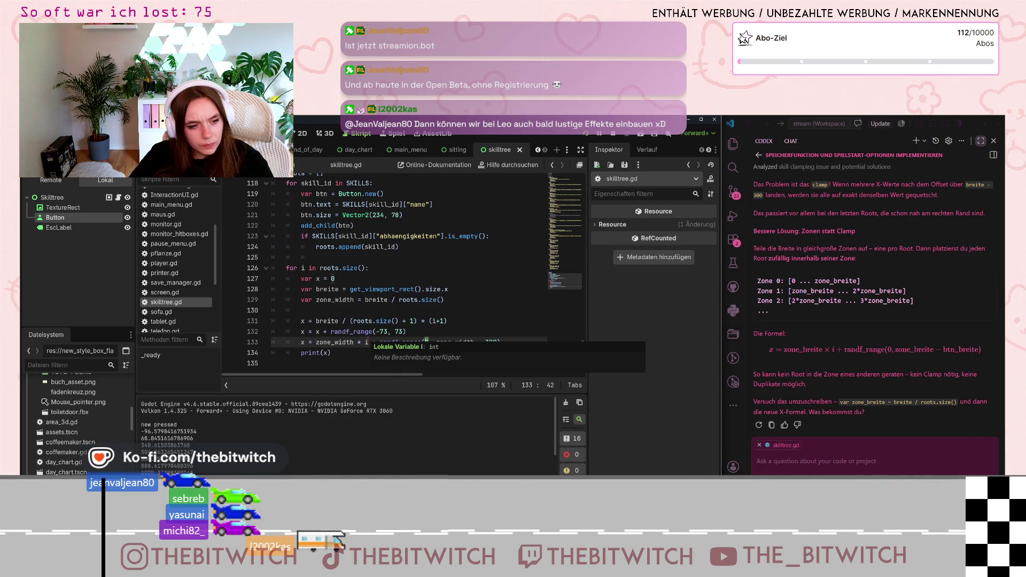
mouse_move(427, 287)
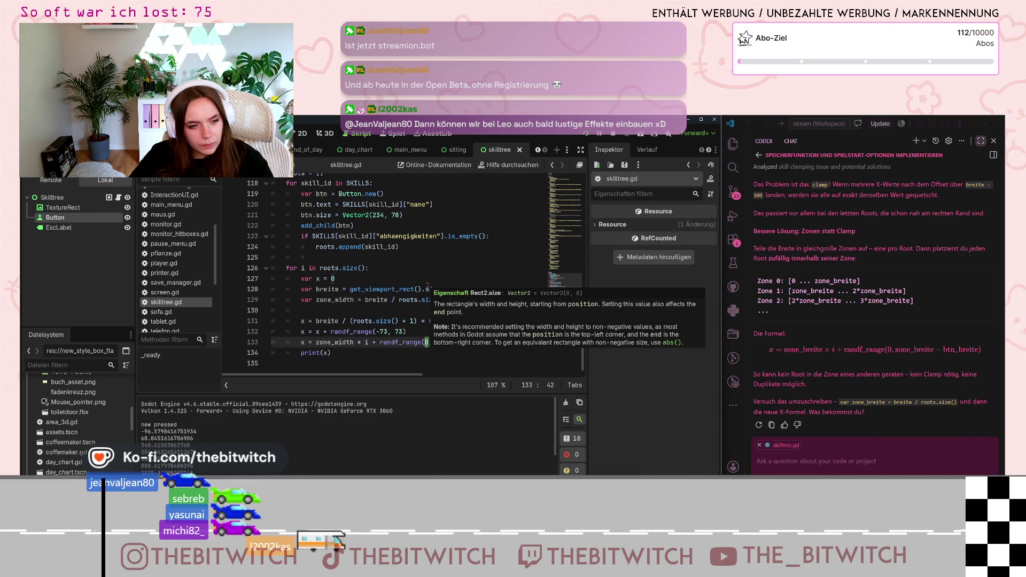
text(0, zone_width - 300)
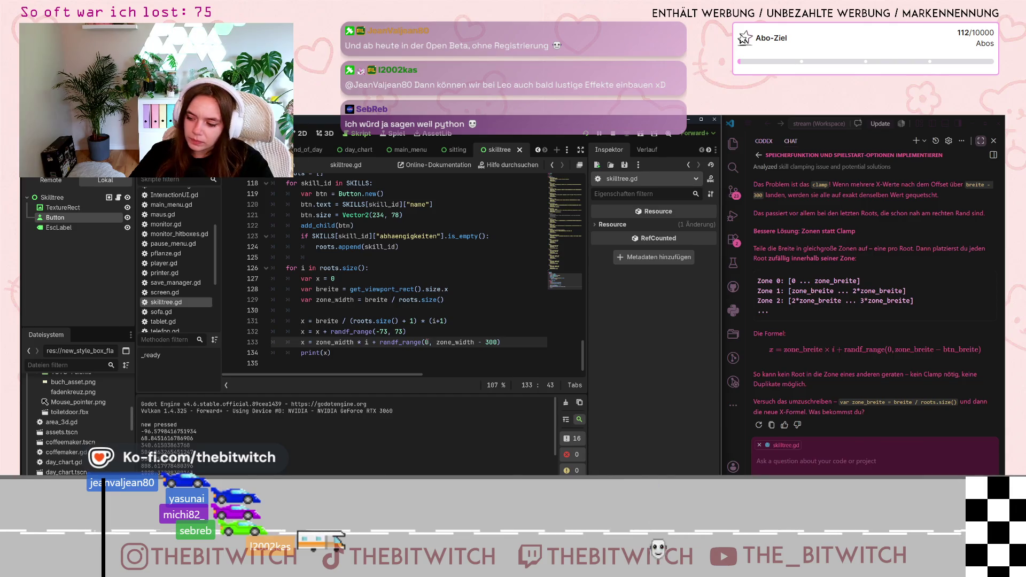
key(Left)
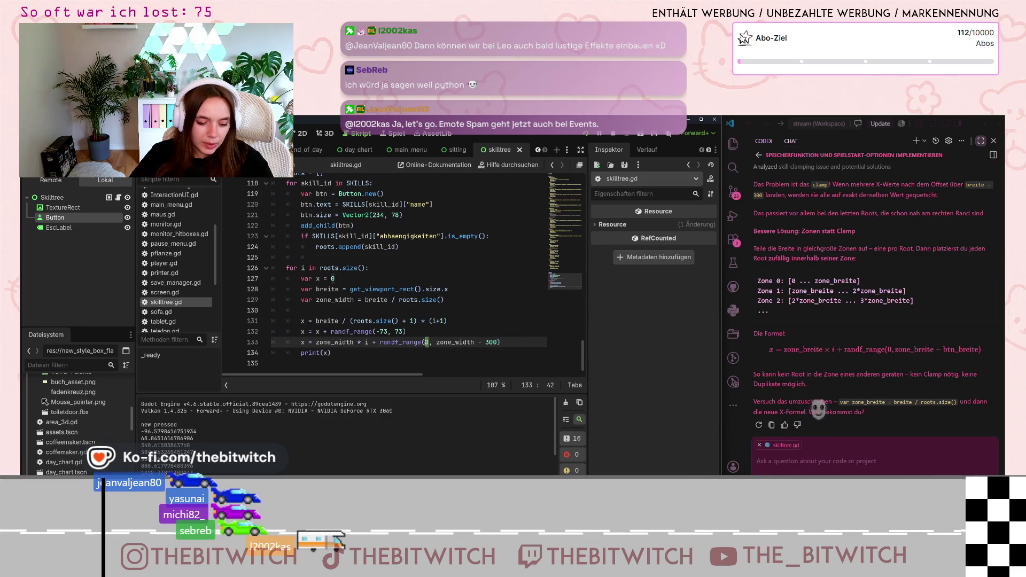
text(3)
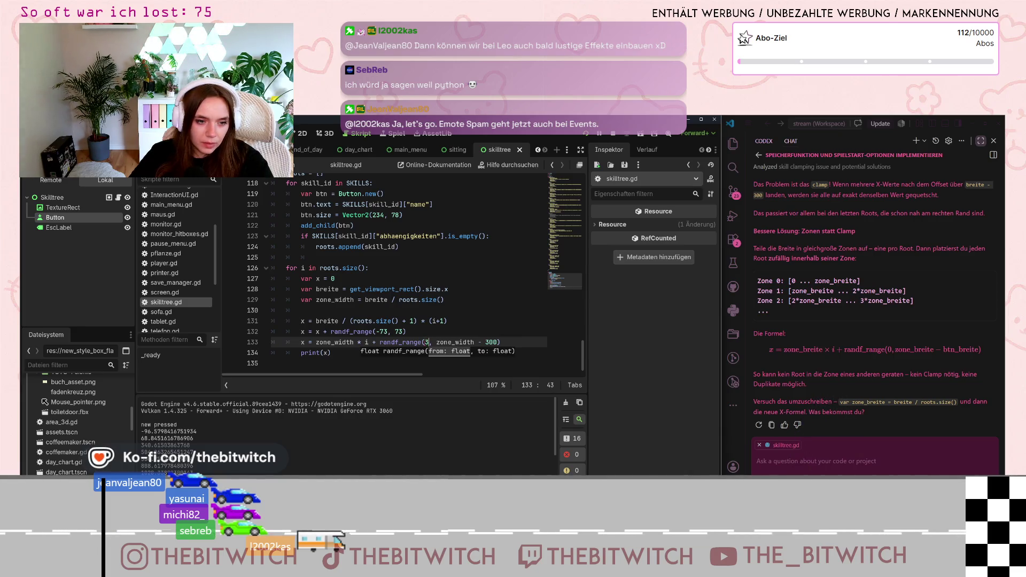
text(00)
key(Up)
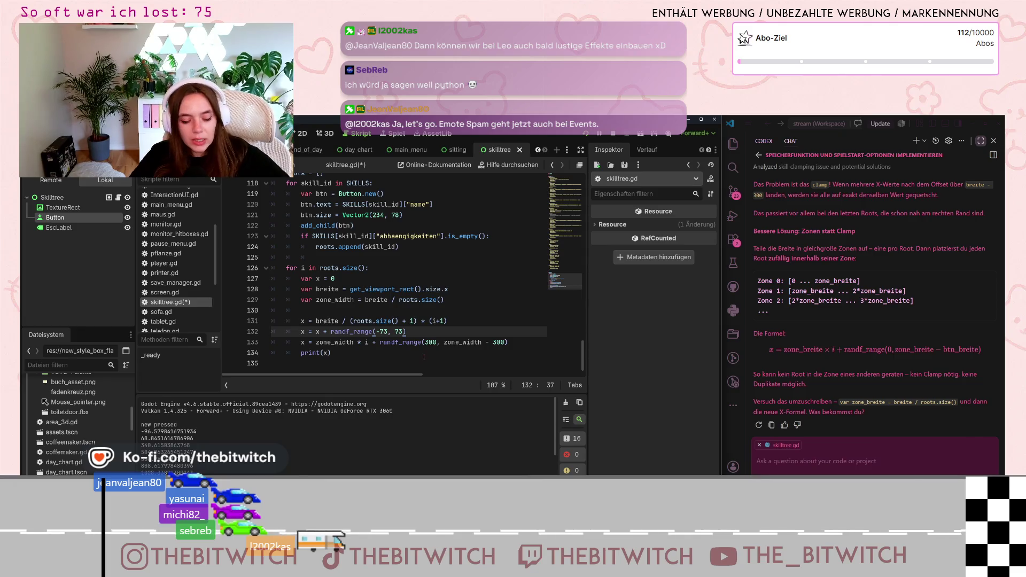
key(ctrl+s)
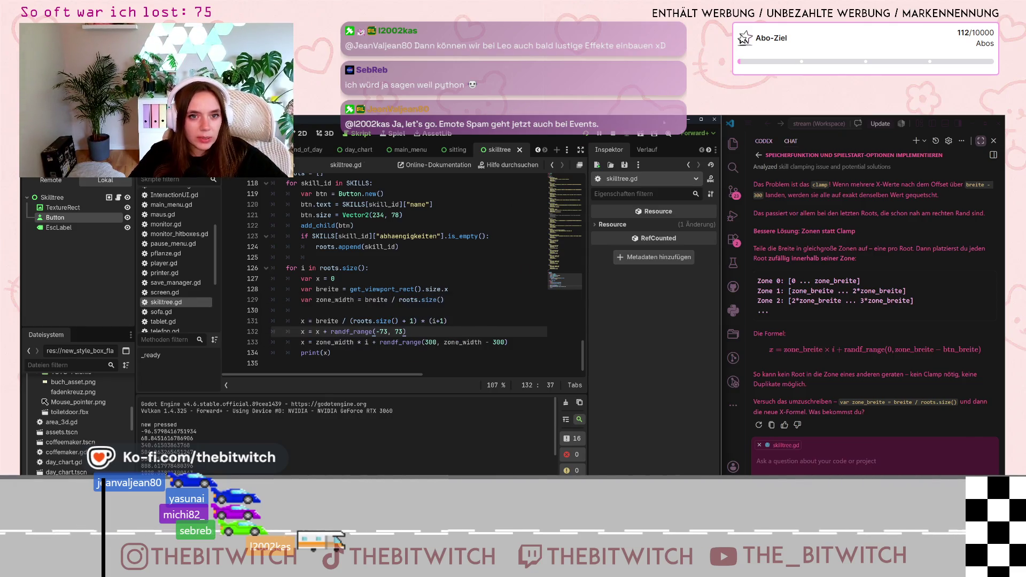
Run the game on the saved game, pause it, and inspect a printed x value in Output.
click(586, 134)
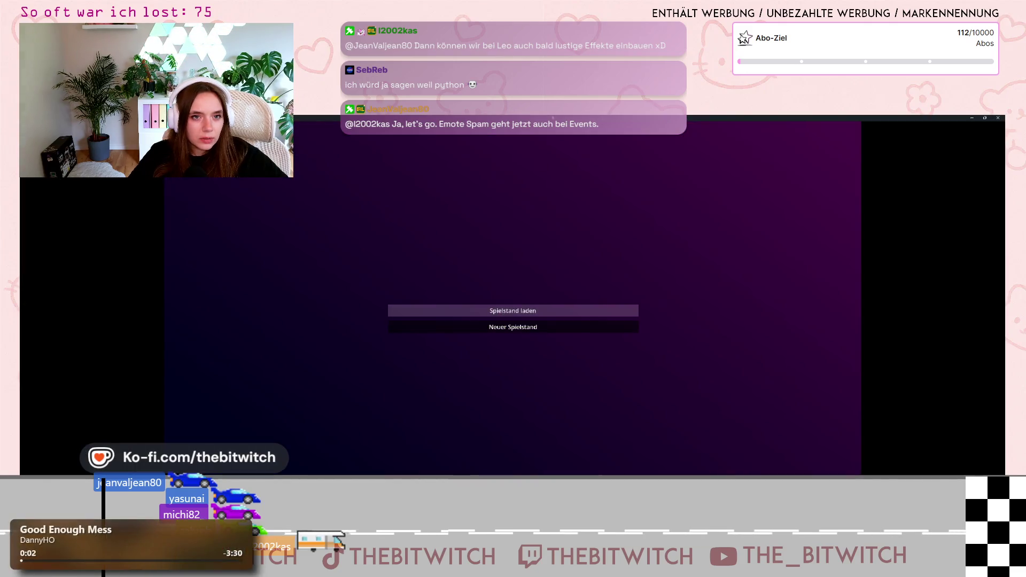
click(513, 310)
key(Escape)
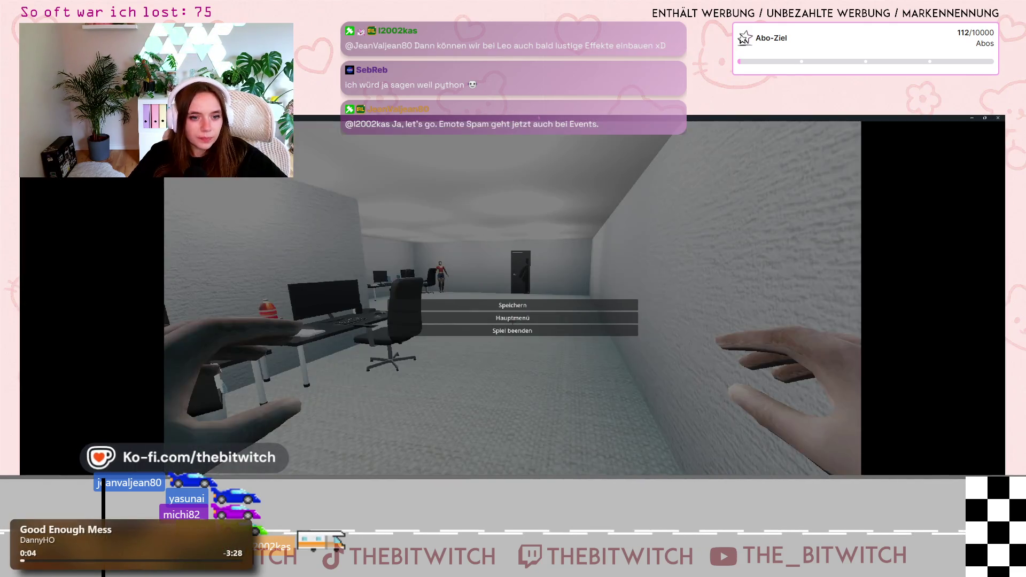
drag(611, 139, 682, 175)
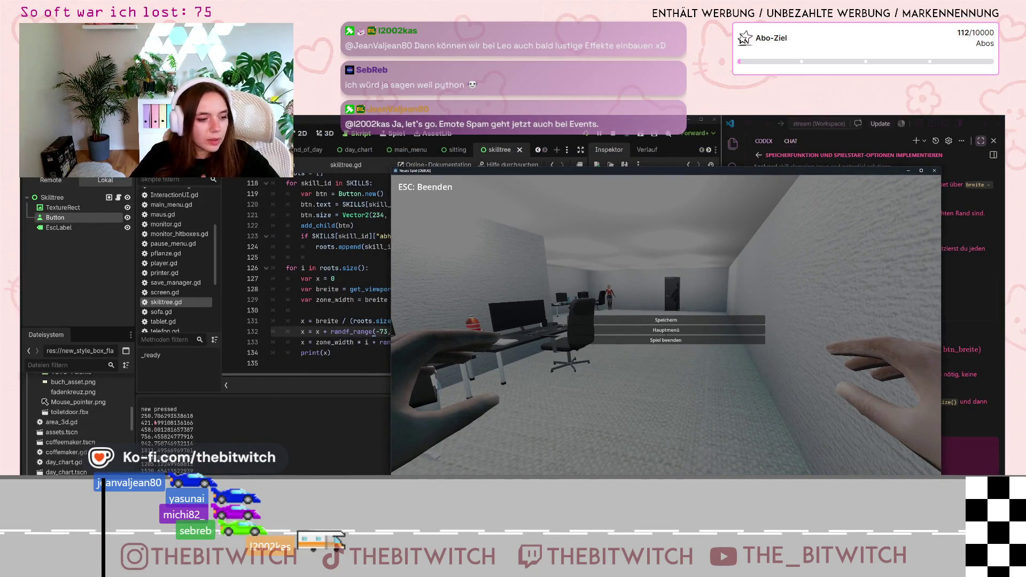
scroll(151, 417, down, 1)
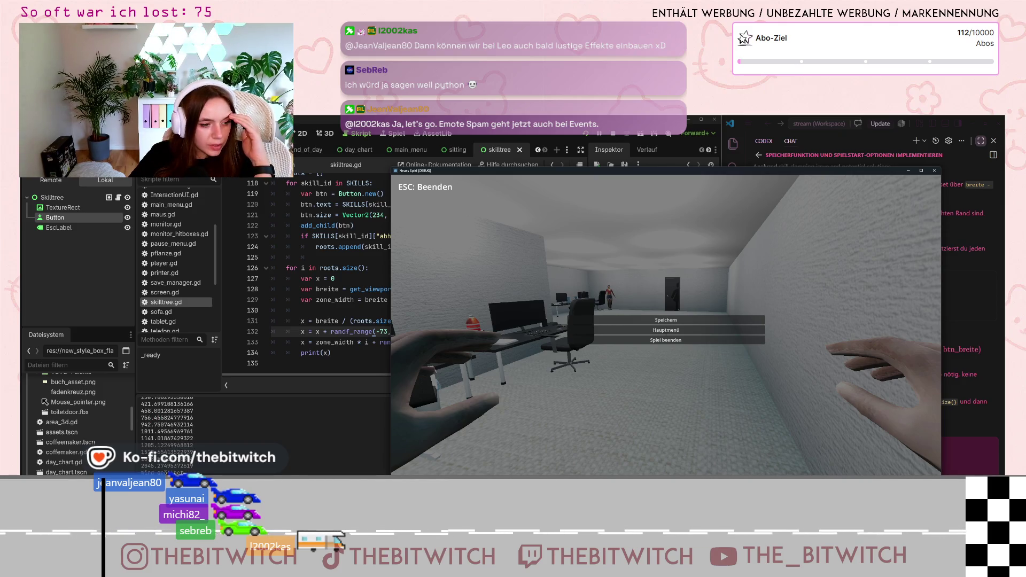
key(alt+Tab)
drag(141, 466, 174, 466)
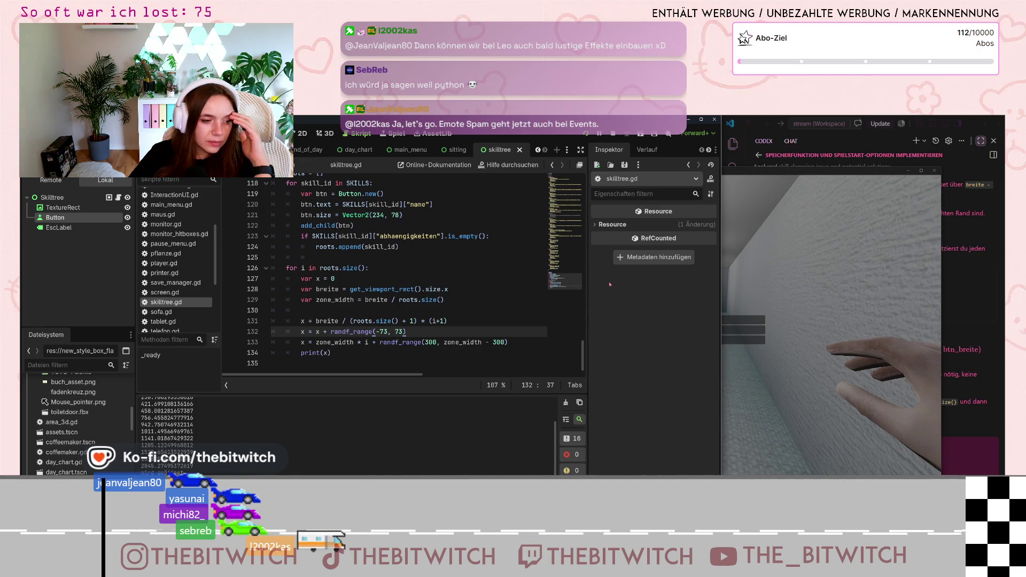
key(alt+Tab)
Restart in a new save, pause, and view fresh x positions like 264.34, 92.89, 418.71.
click(933, 170)
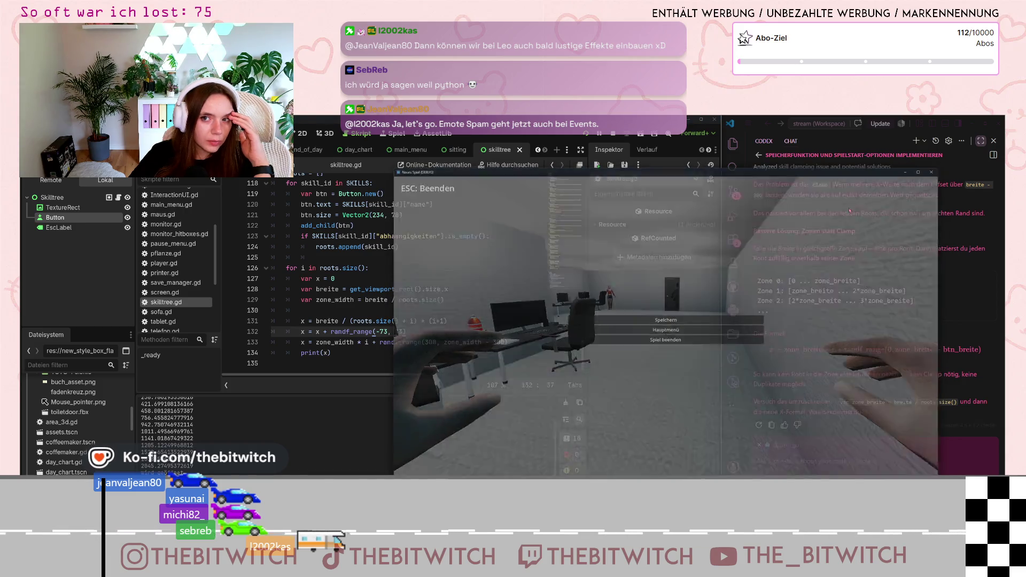
key(F5)
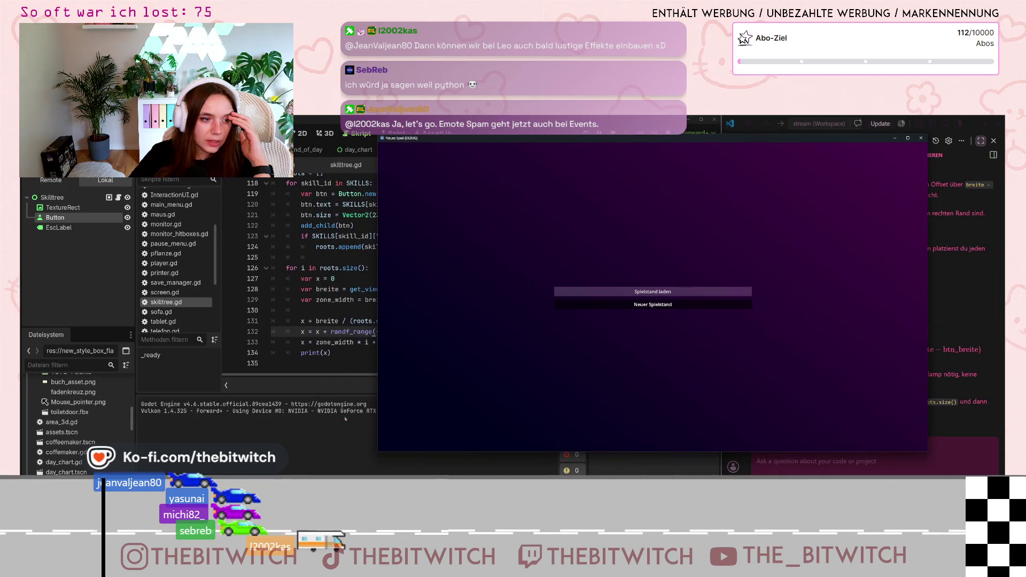
click(653, 305)
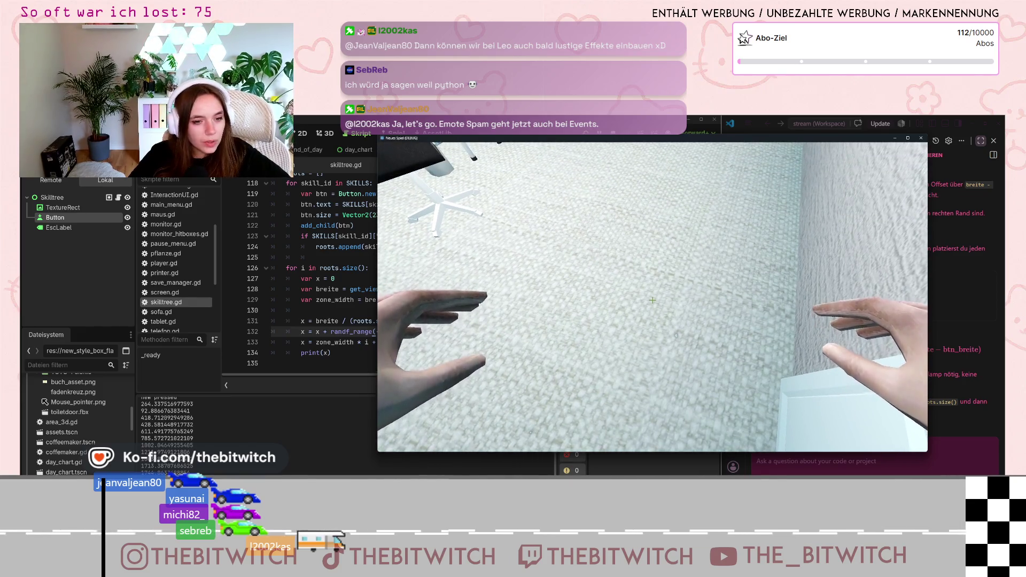
key(Escape)
scroll(144, 423, up, 2)
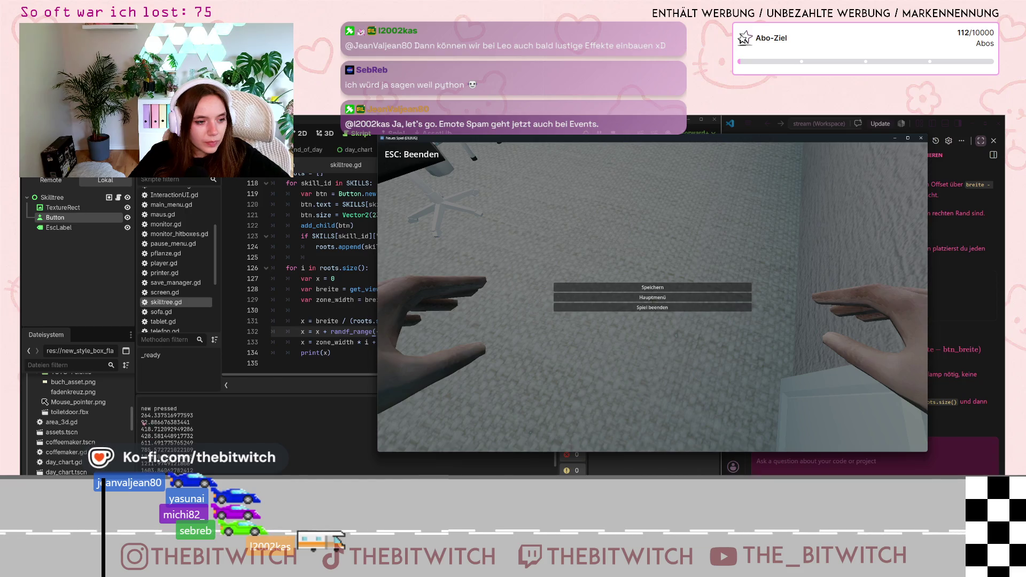
scroll(147, 416, up, 1)
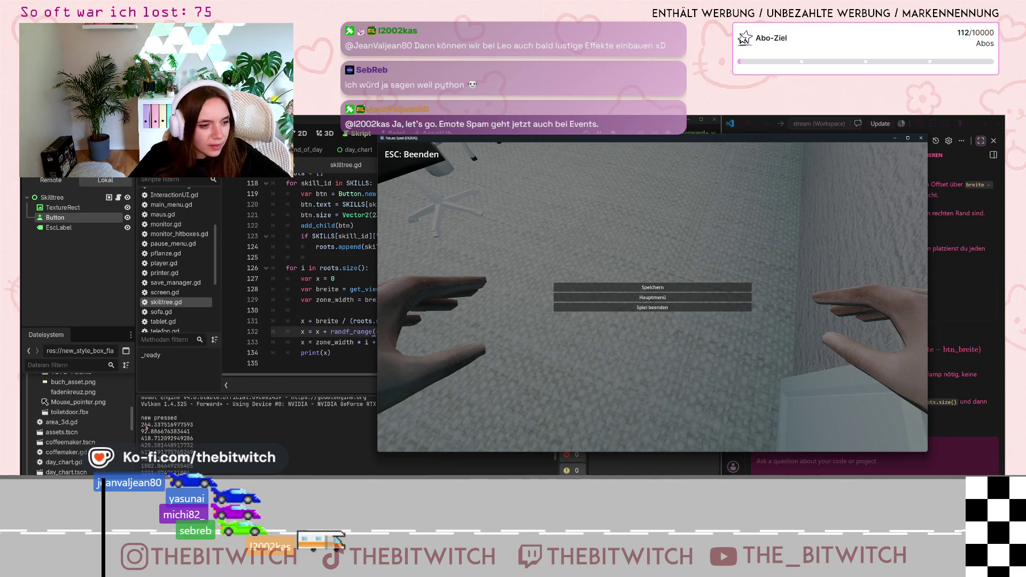
click(146, 428)
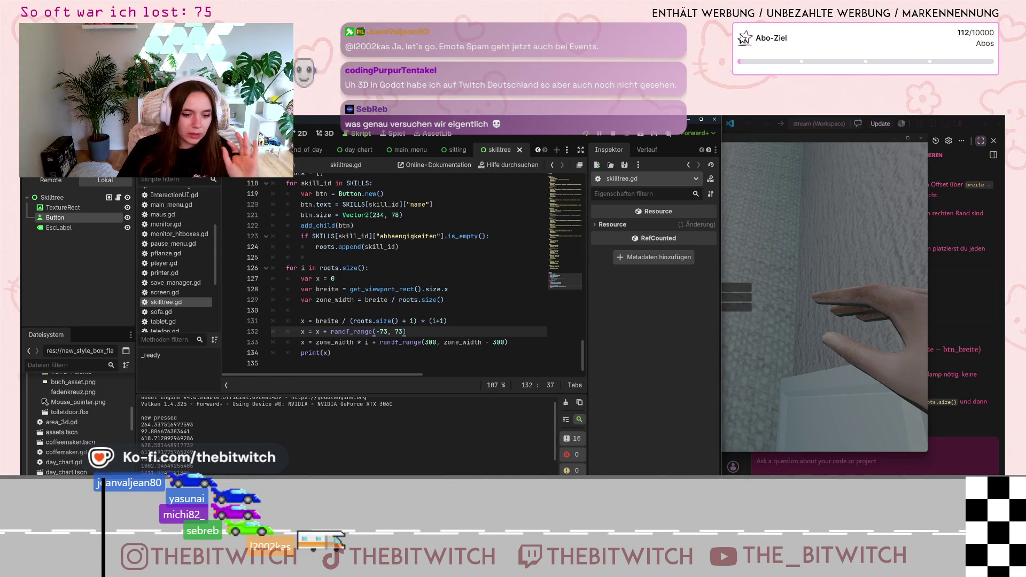
Place the Notion Projektplan skill-tree sketch beside the editor, then return to skilltree.gd.
key(alt+Tab)
drag(563, 161, 517, 146)
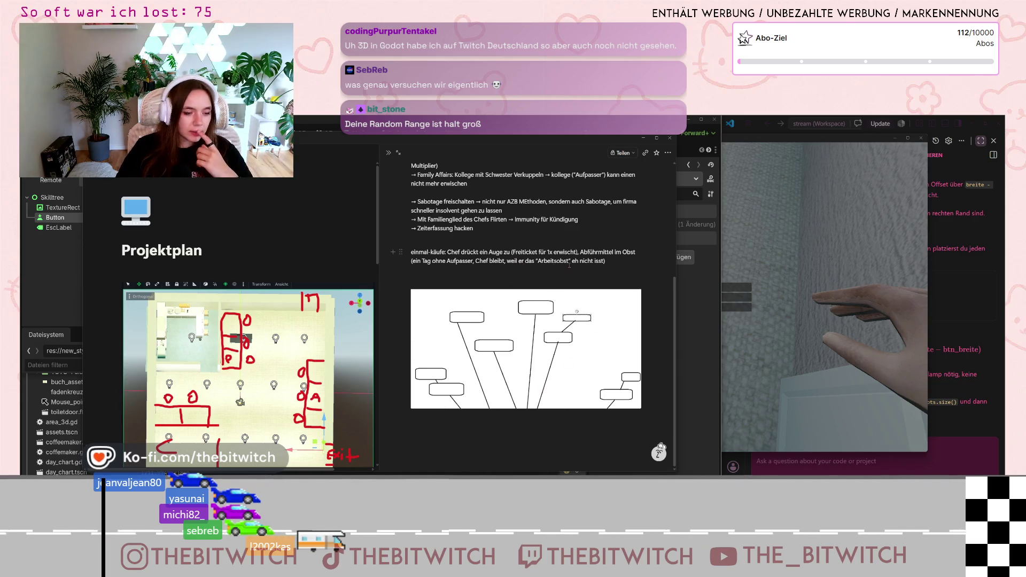
drag(553, 139, 851, 164)
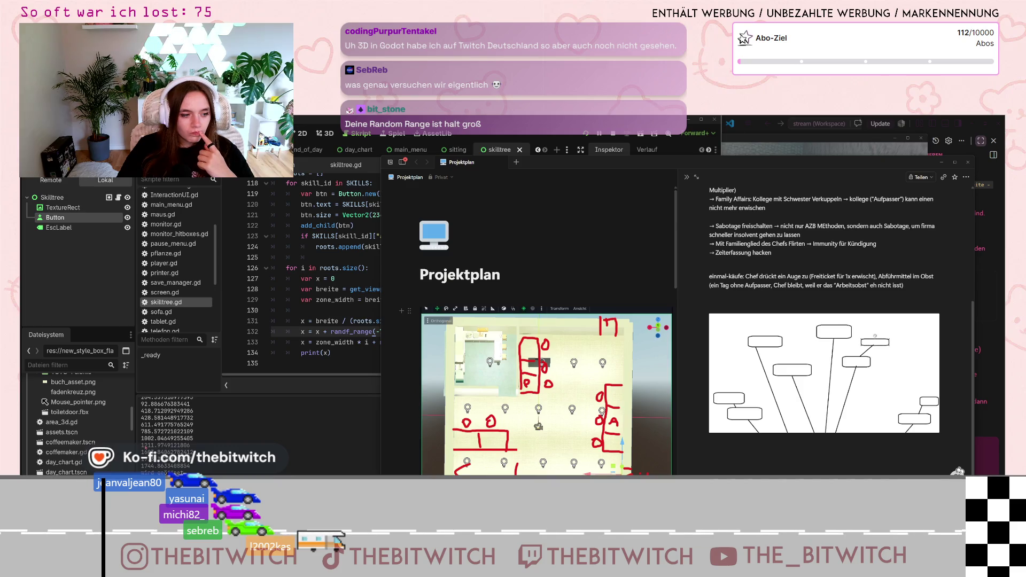
key(F6)
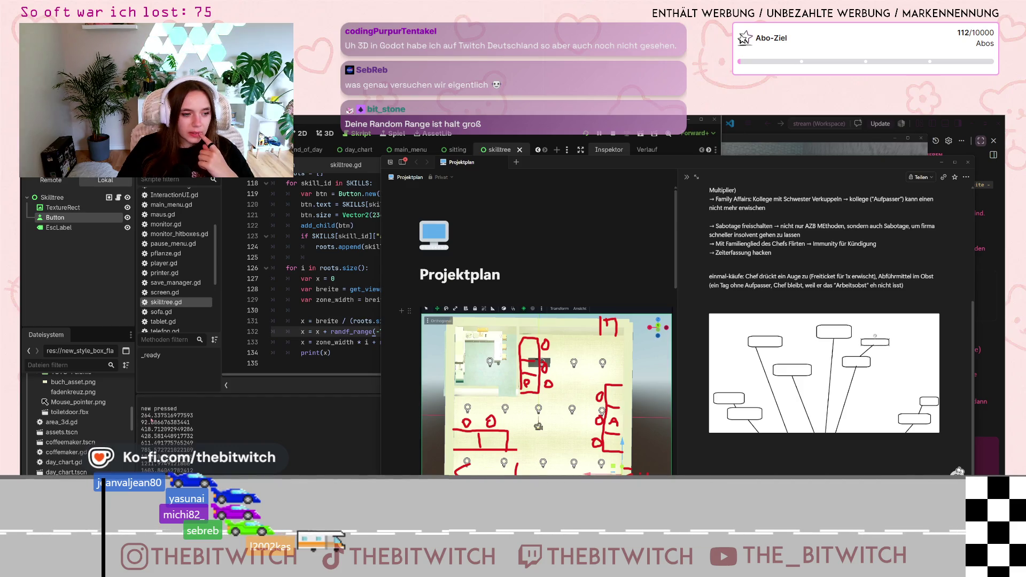
click(142, 415)
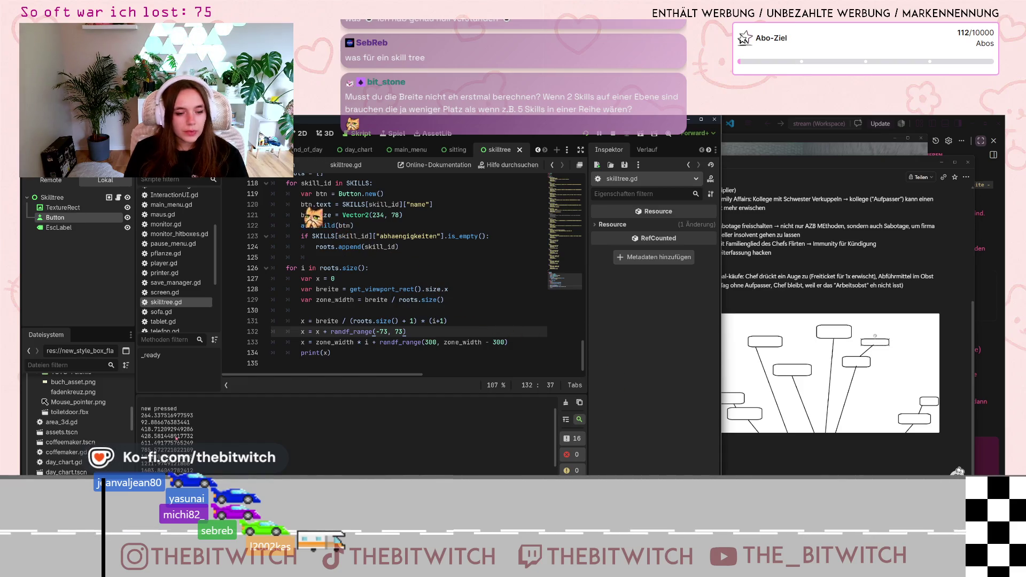
Ask the AI chat to find the bug; it suggests randf_range(0, zone_width - 234).
click(970, 409)
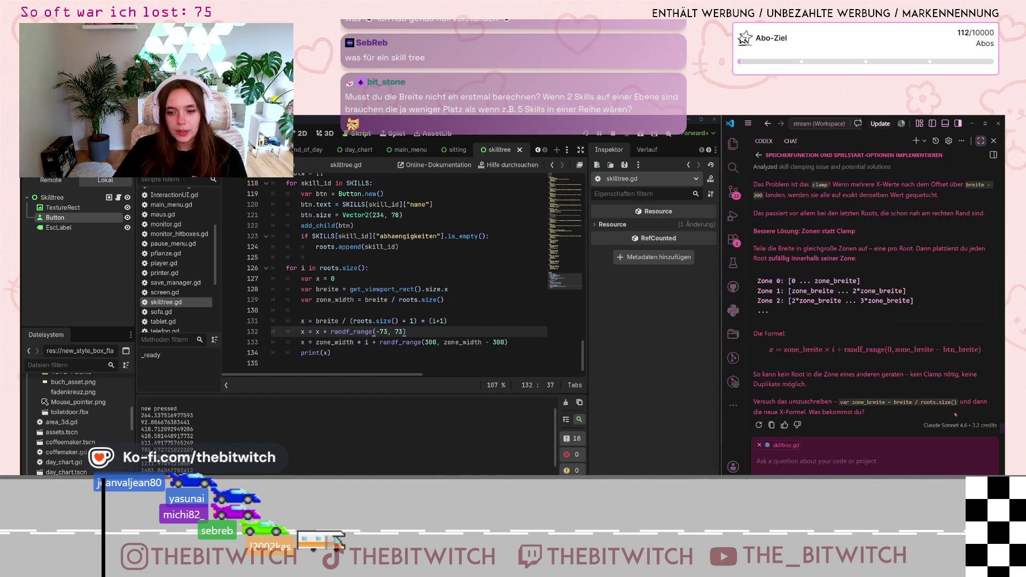
text(k)
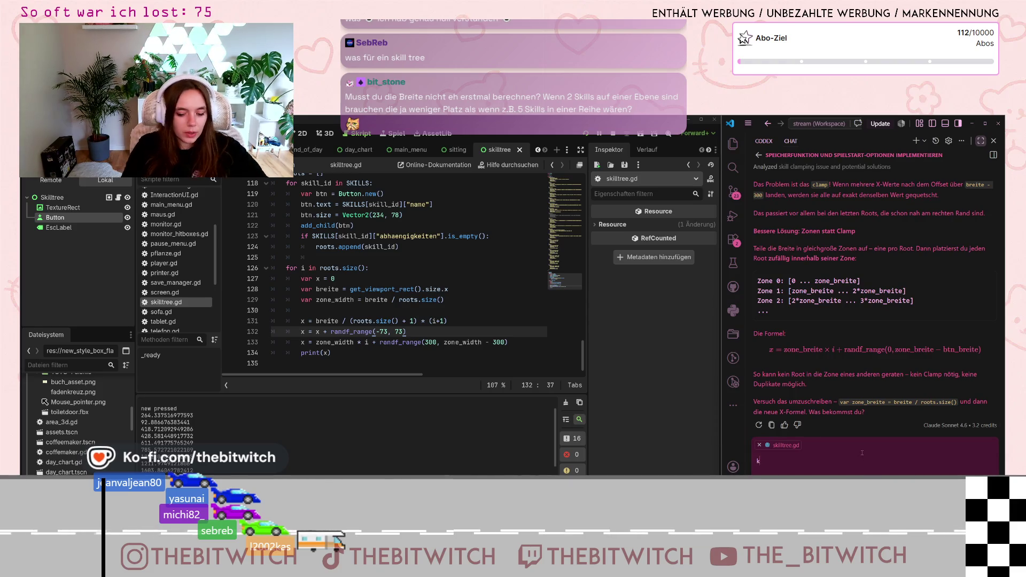
text(annst du dir da)
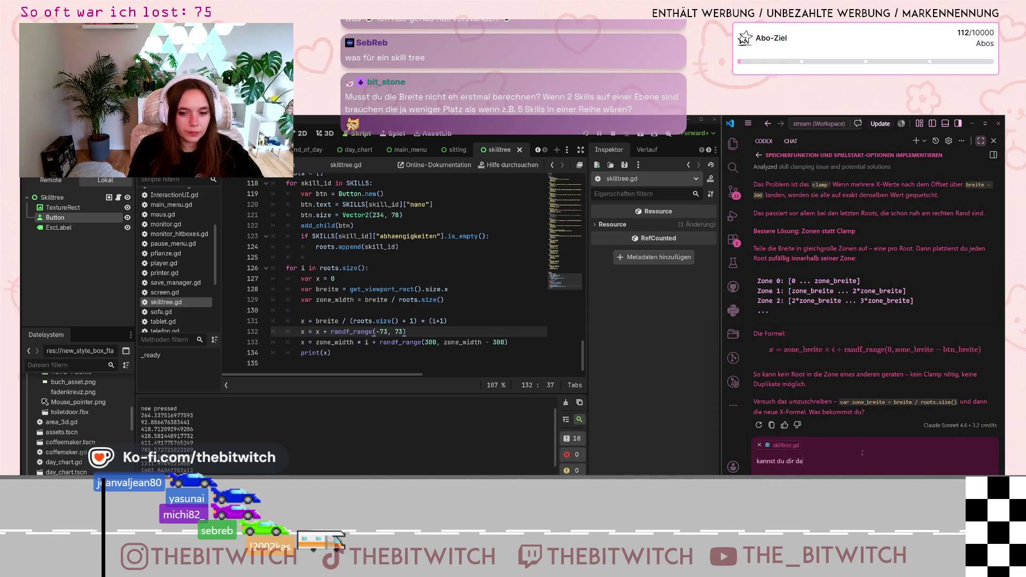
text(s einmal ansehen)
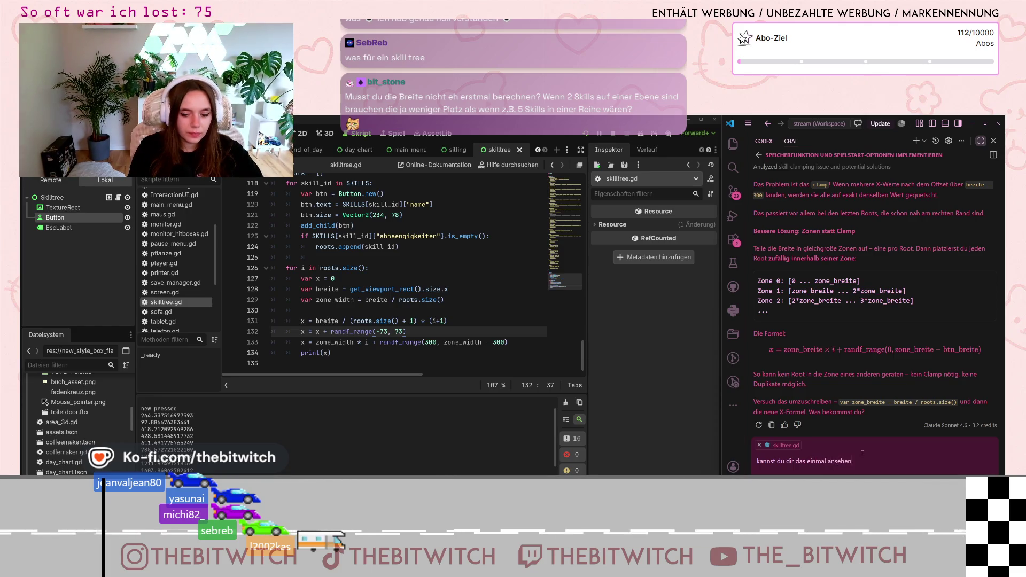
text(? ich )
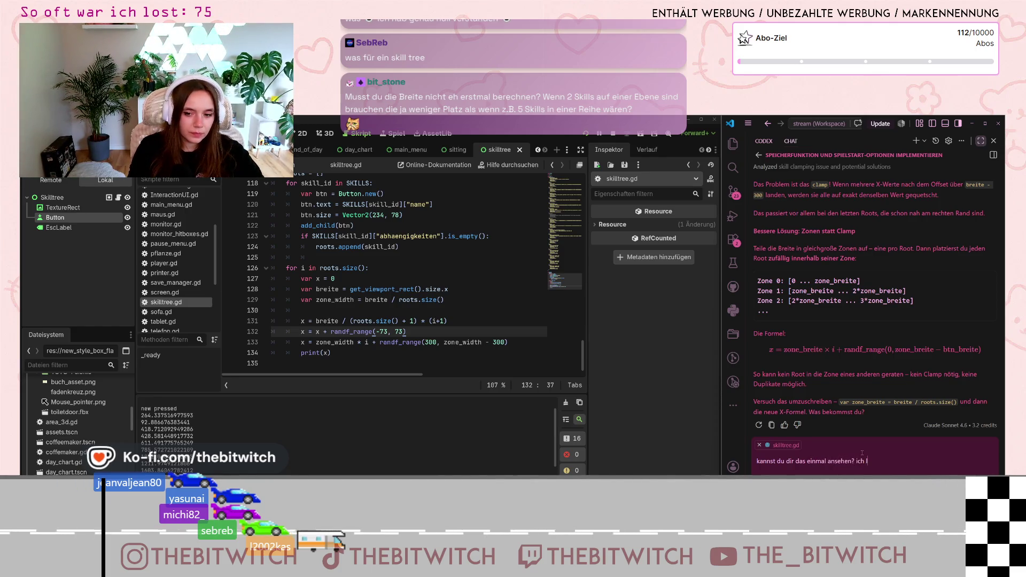
text(glaube, da ist)
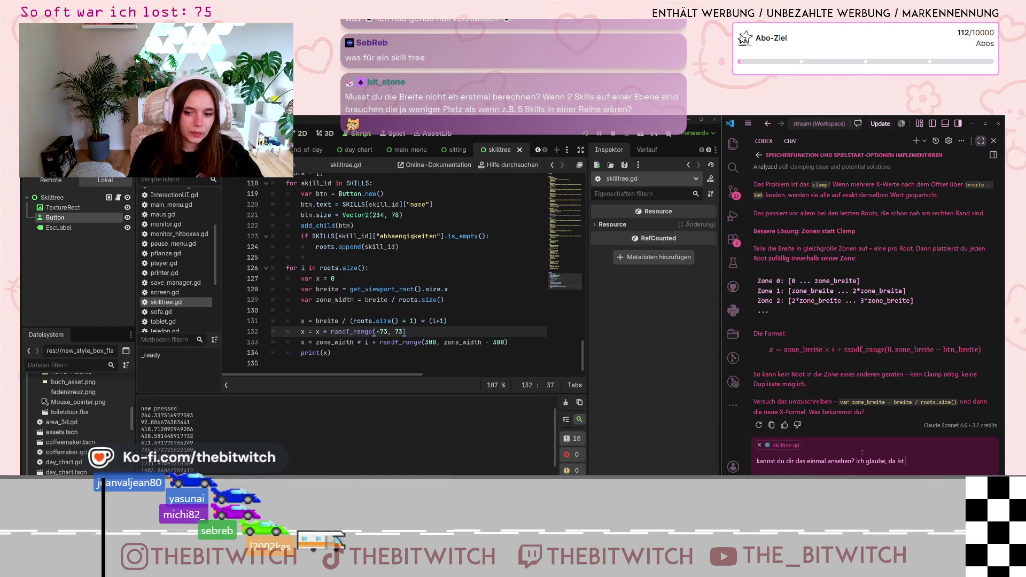
text( ein fehler)
key(Return)
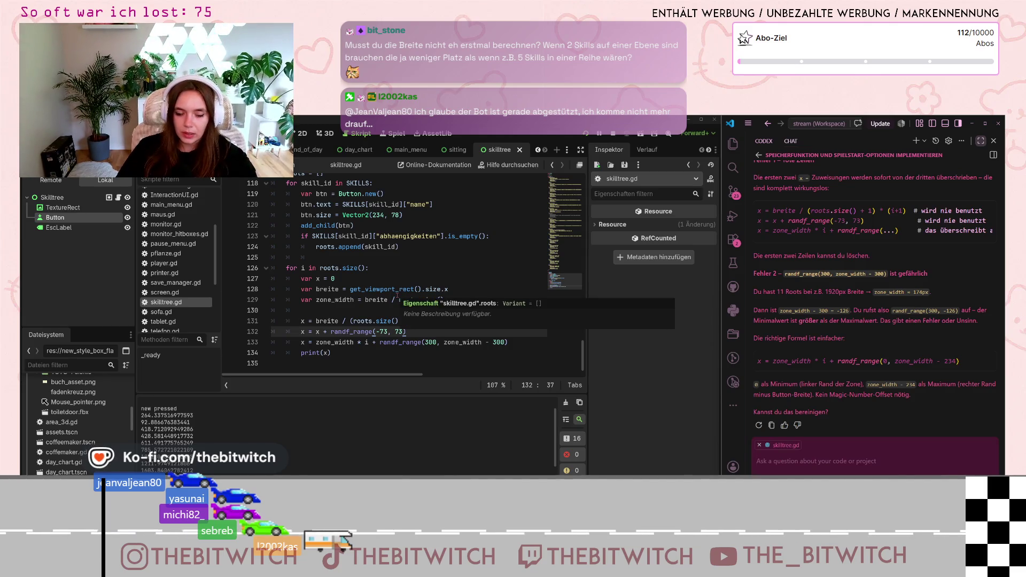
key(alt+Tab)
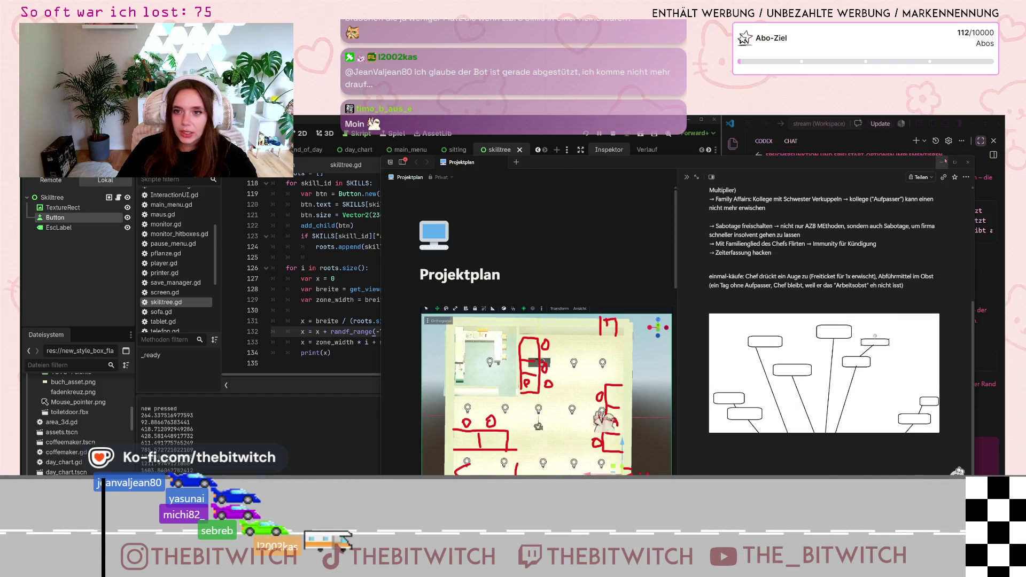
key(alt+Tab)
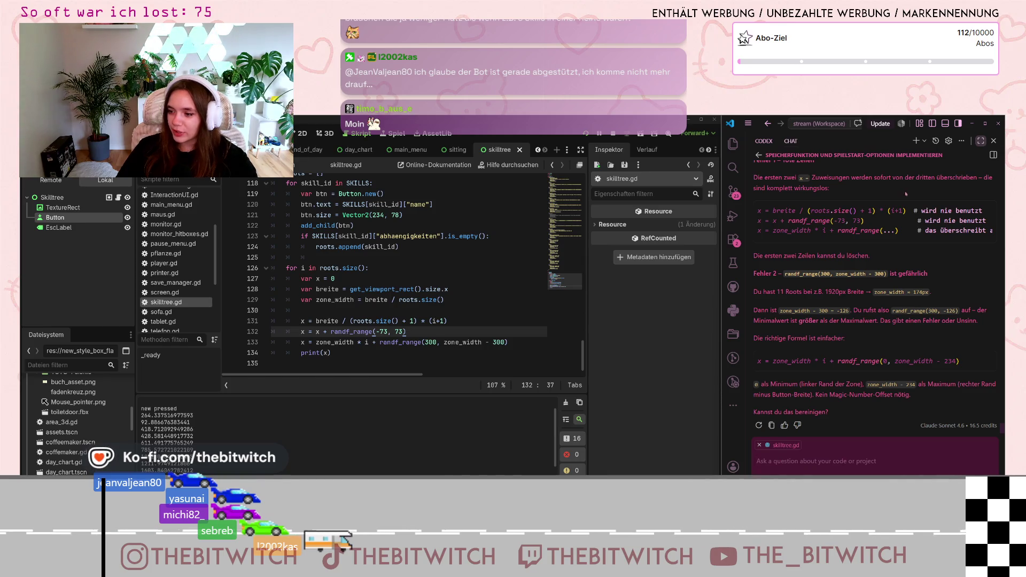
Relaunch the game in a new save and walk through the office into the lounge.
click(613, 134)
click(586, 135)
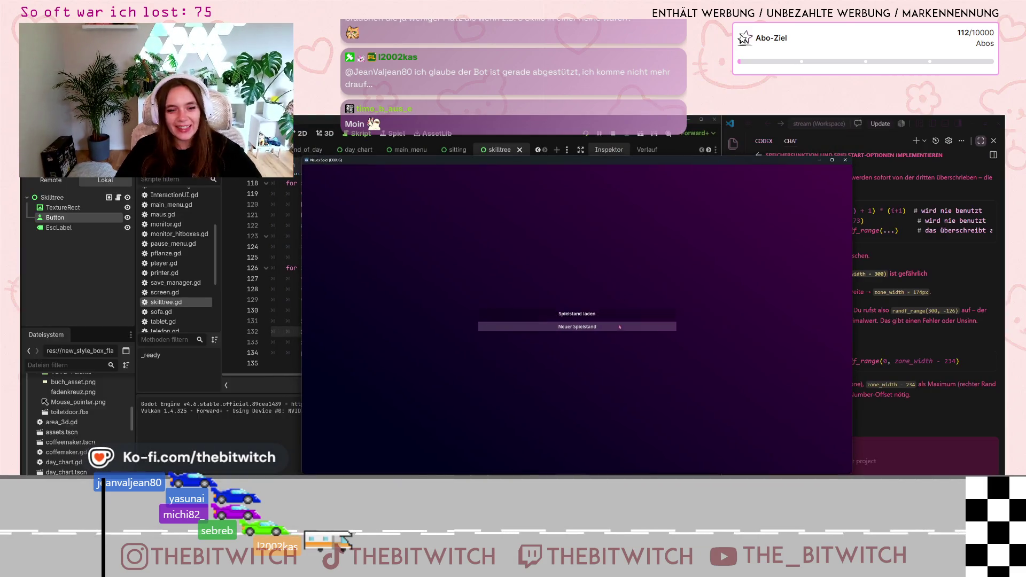
click(636, 326)
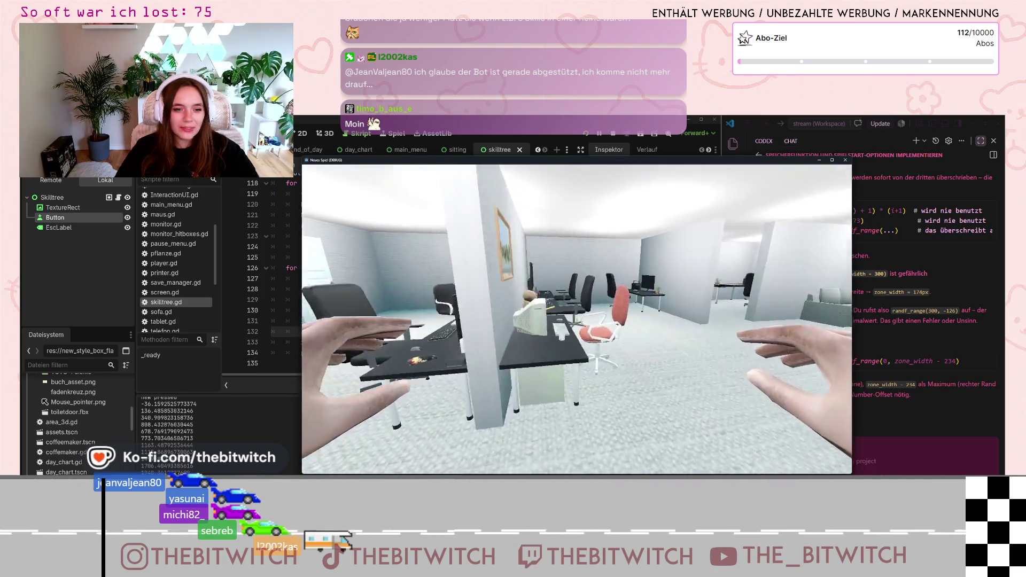
key(w)
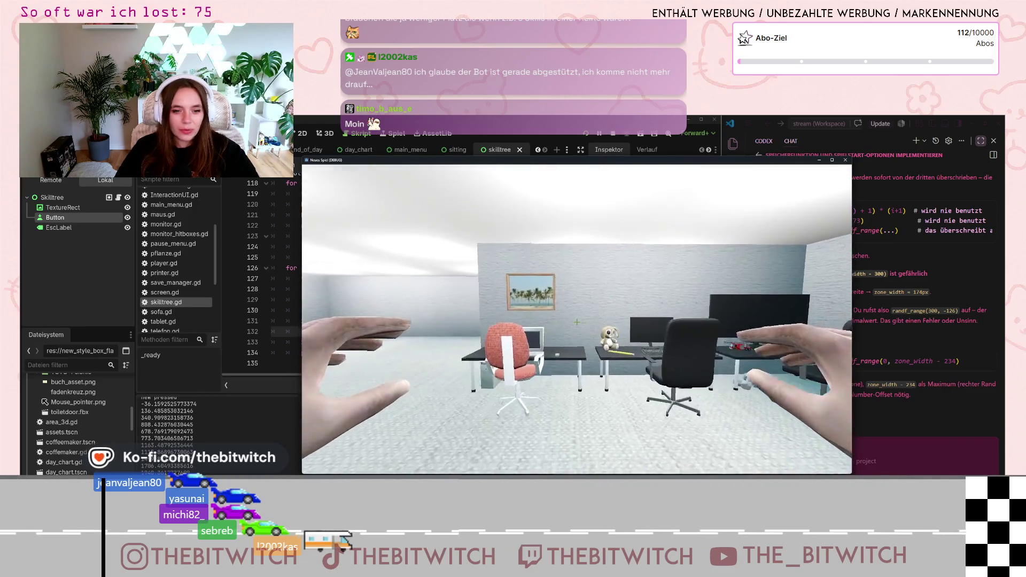
mouse_move(577, 322)
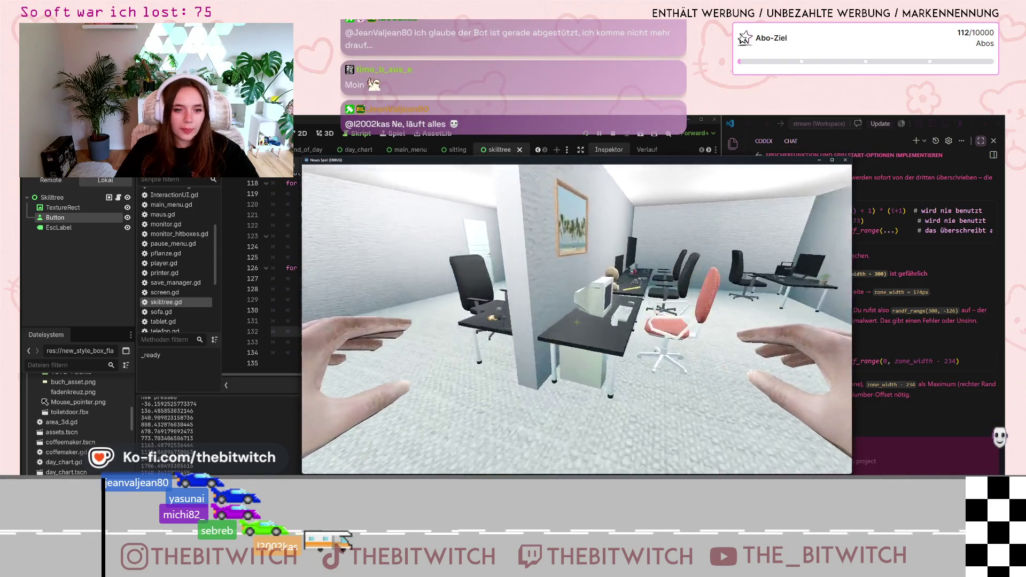
key(w)
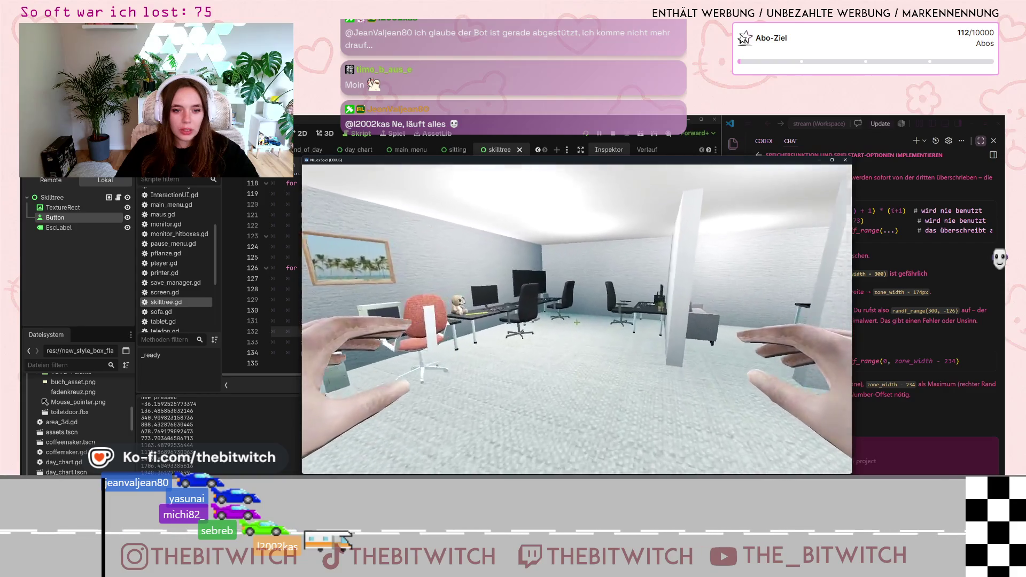
key(w)
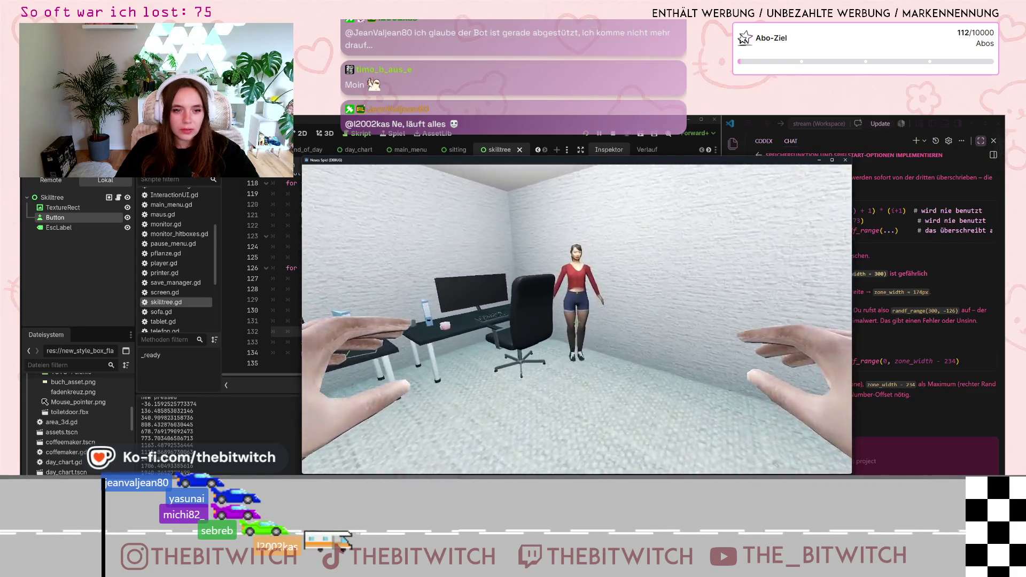
key(w)
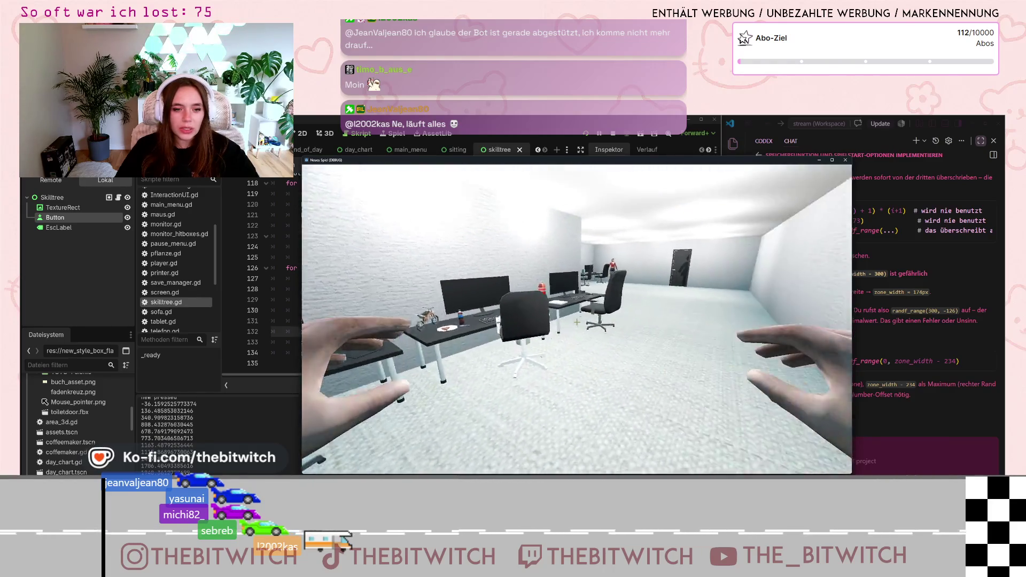
key(w)
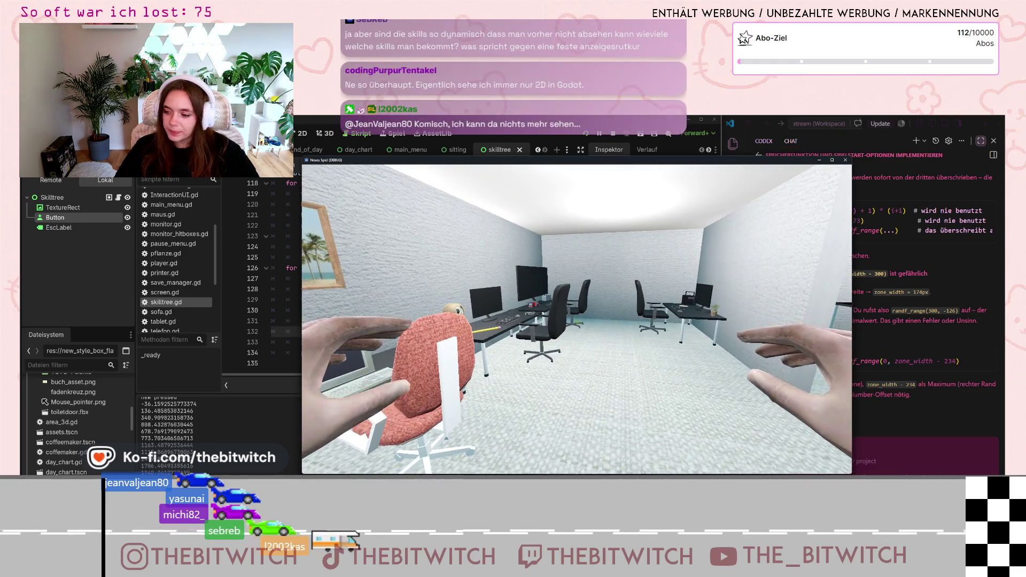
key(w)
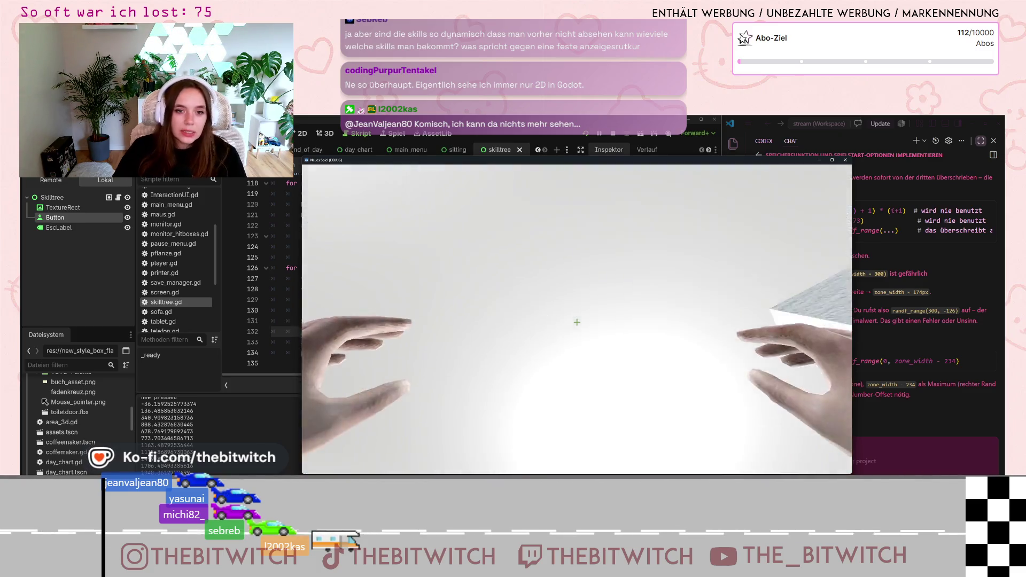
Quit the game and select the AZB1 entry 'AZB Multiplier 1.1', costing 250.
key(Escape)
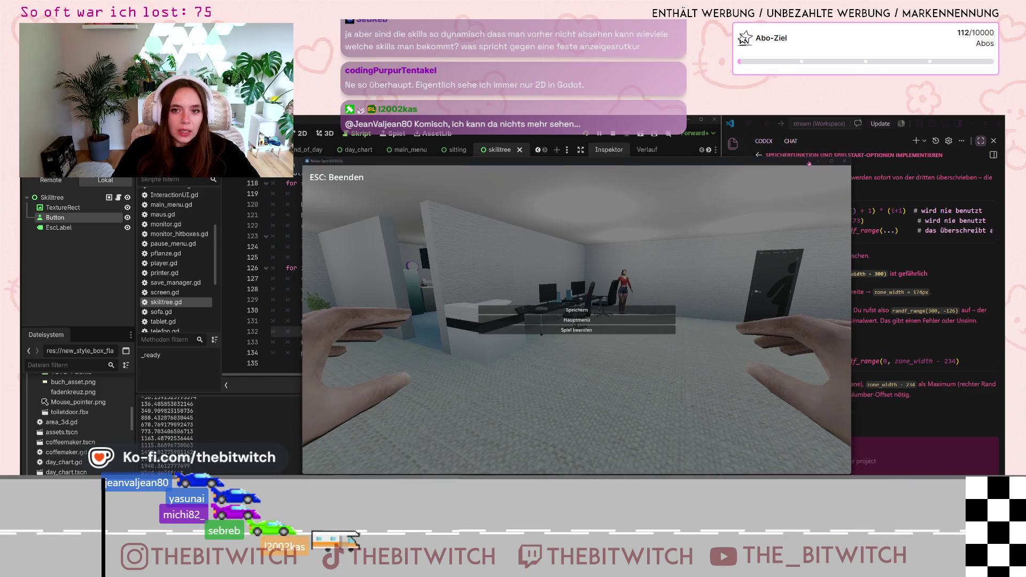
click(818, 160)
scroll(406, 278, up, 10)
drag(351, 278, 379, 310)
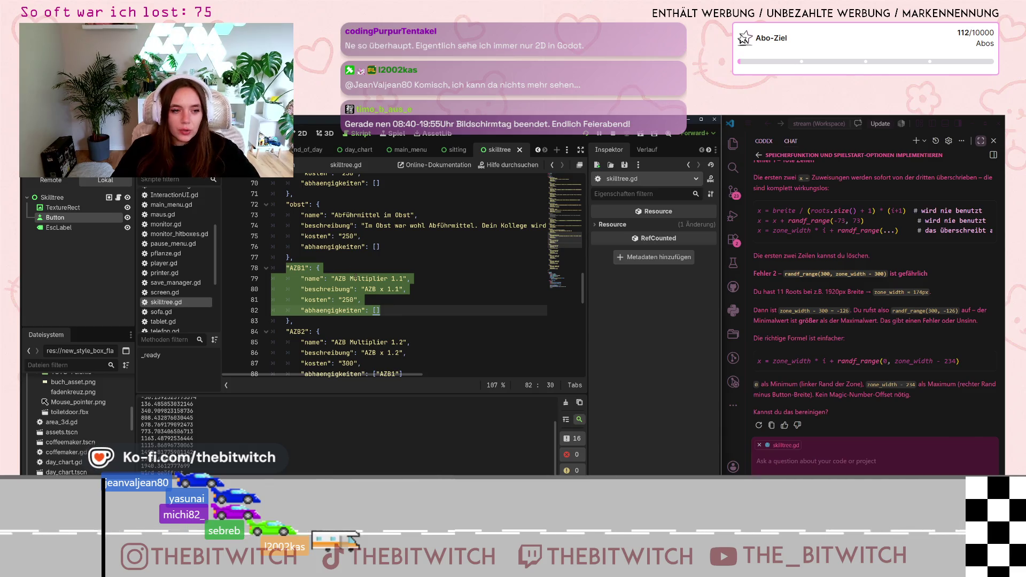
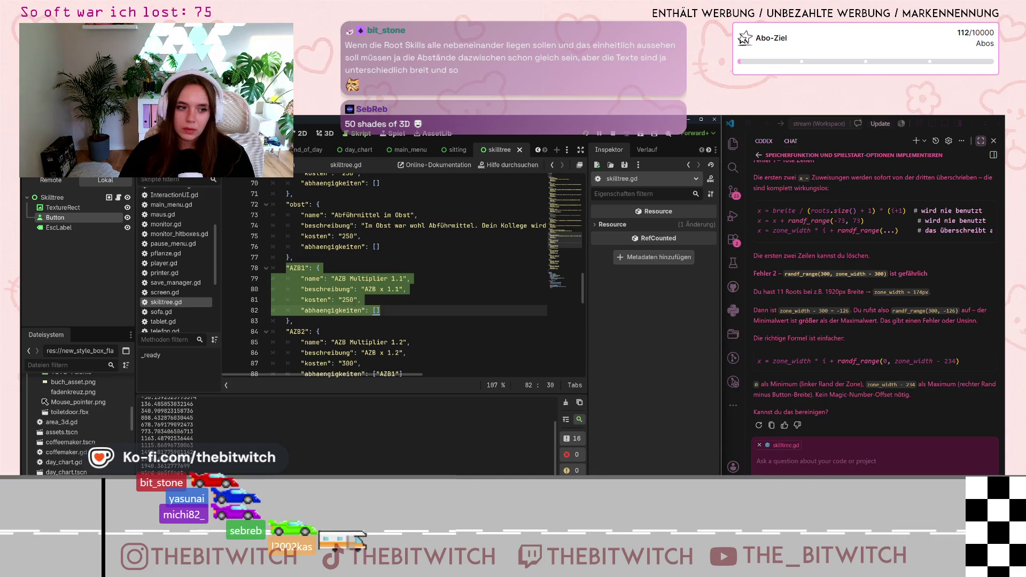
Change the randf_range minimum in the x offset formula from 300 to 0.
scroll(352, 310, down, 10)
scroll(352, 310, down, 6)
double_click(429, 342)
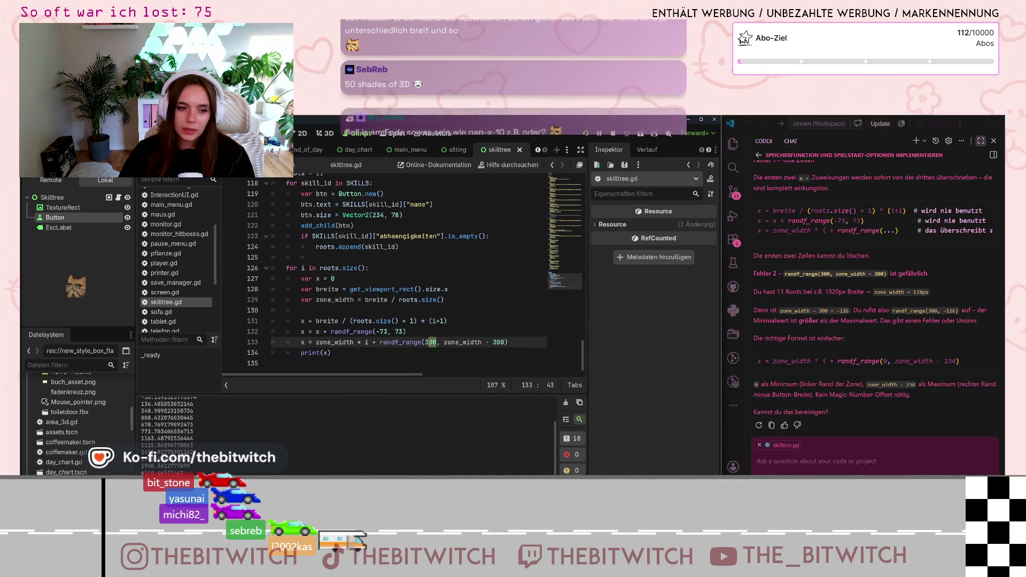
text(0)
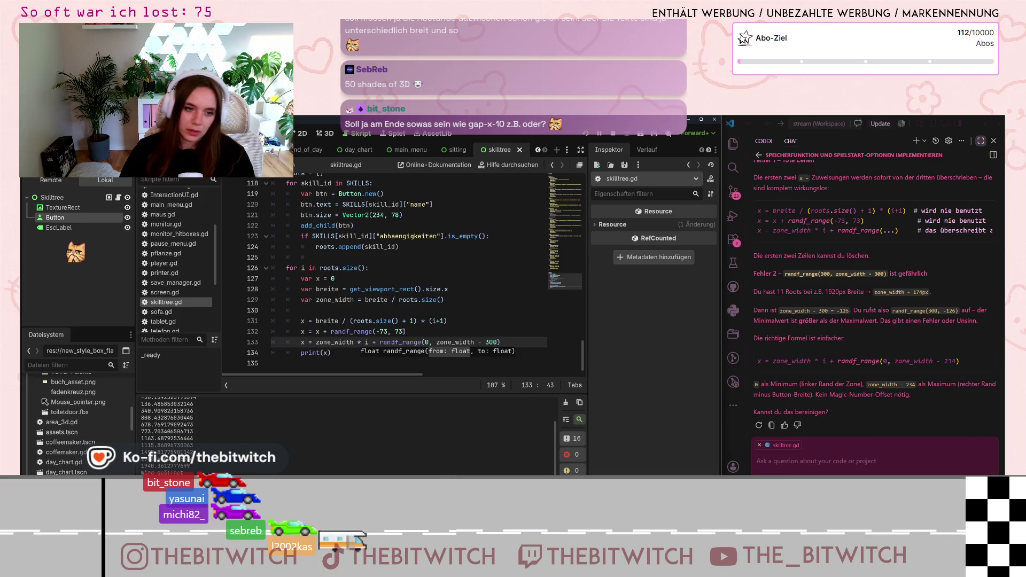
click(509, 321)
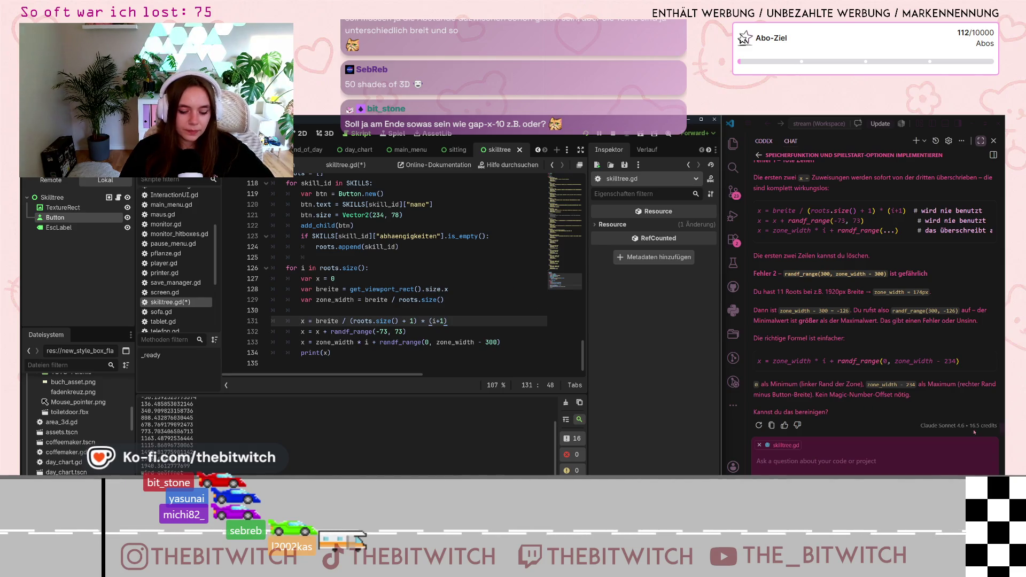
Send a follow-up question about the formula to the Codex assistant.
click(812, 465)
text(Aber s)
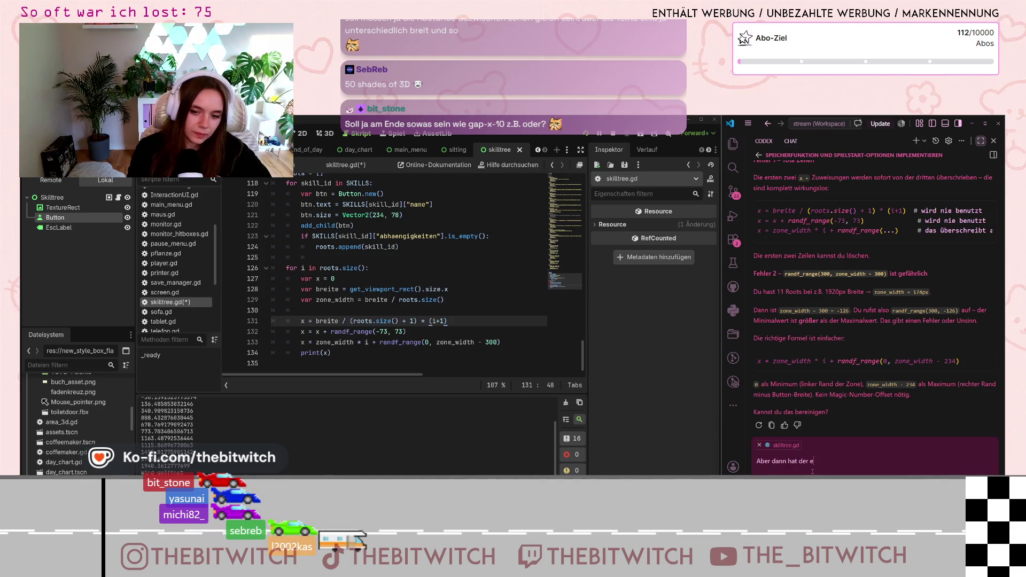
text(rt)
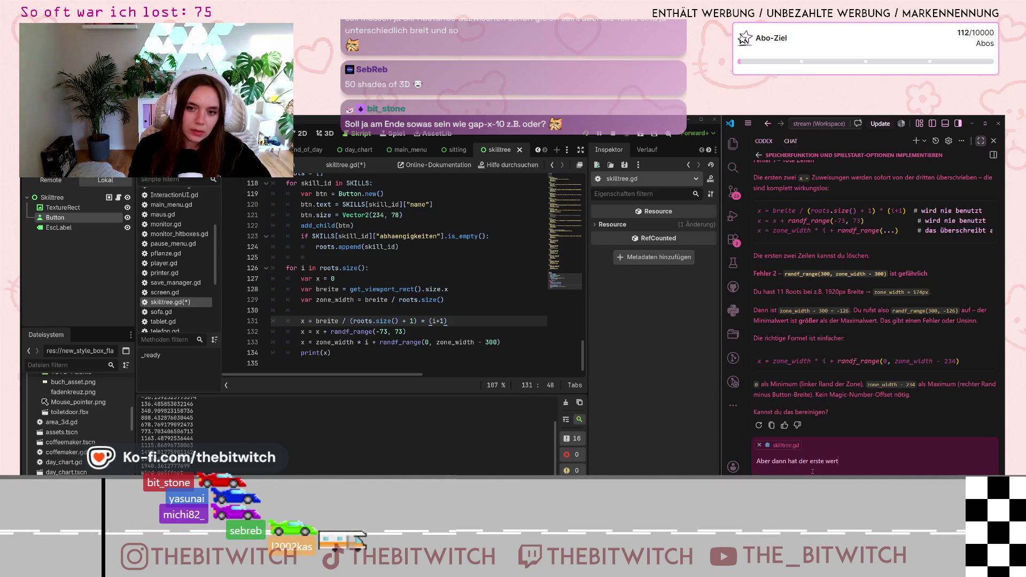
key(Return)
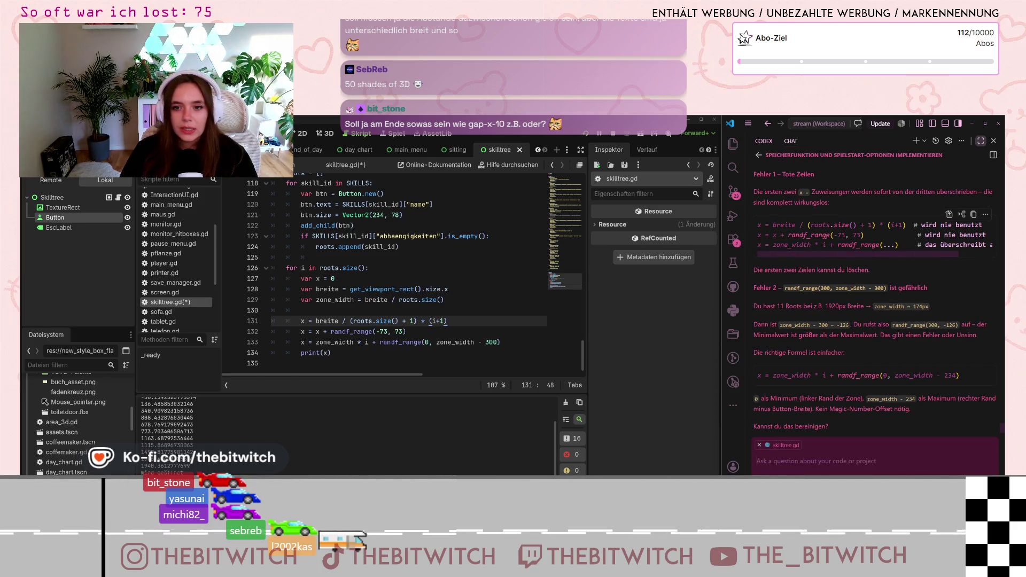
Delete the old x assignments on lines 131–132, then save and run the game.
drag(398, 331, 302, 319)
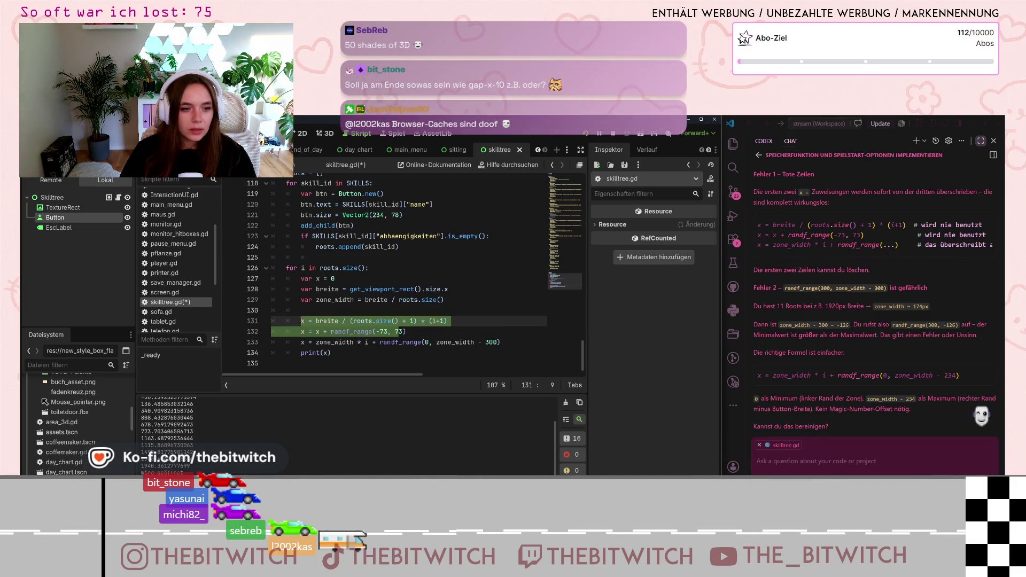
key(BackSpace)
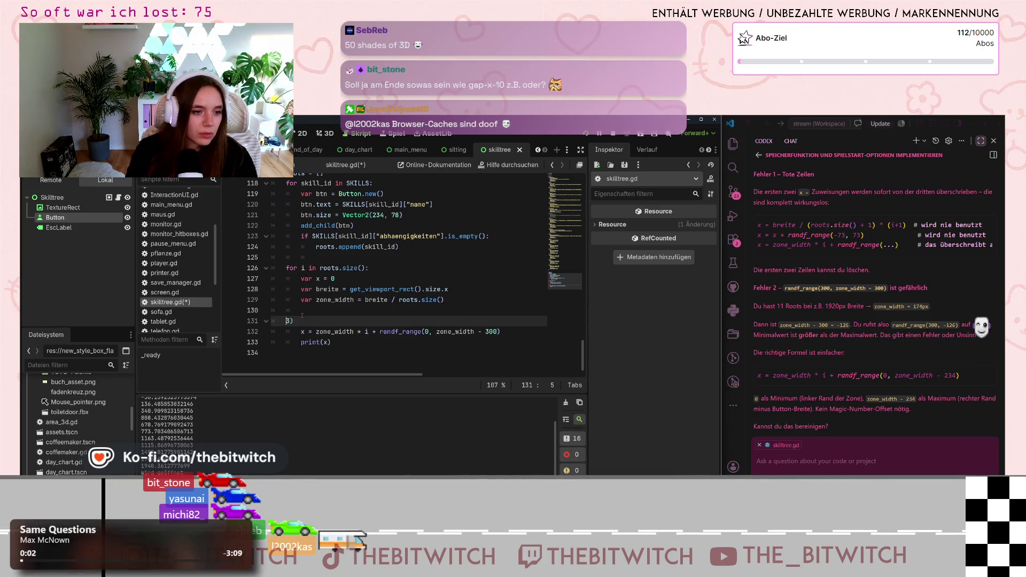
key(BackSpace)
key(BackSpace)
key(BackSpace)
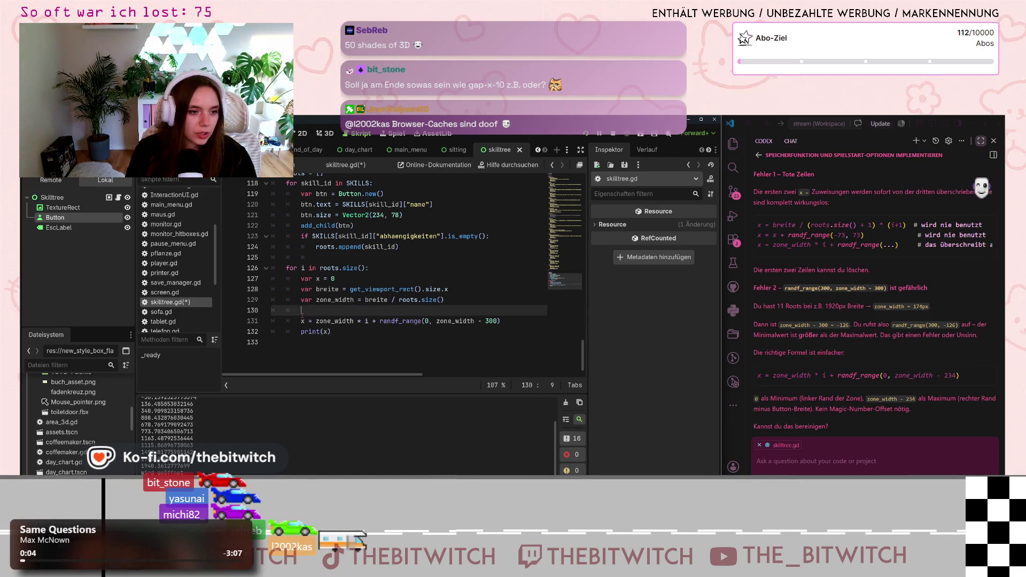
key(ctrl+s)
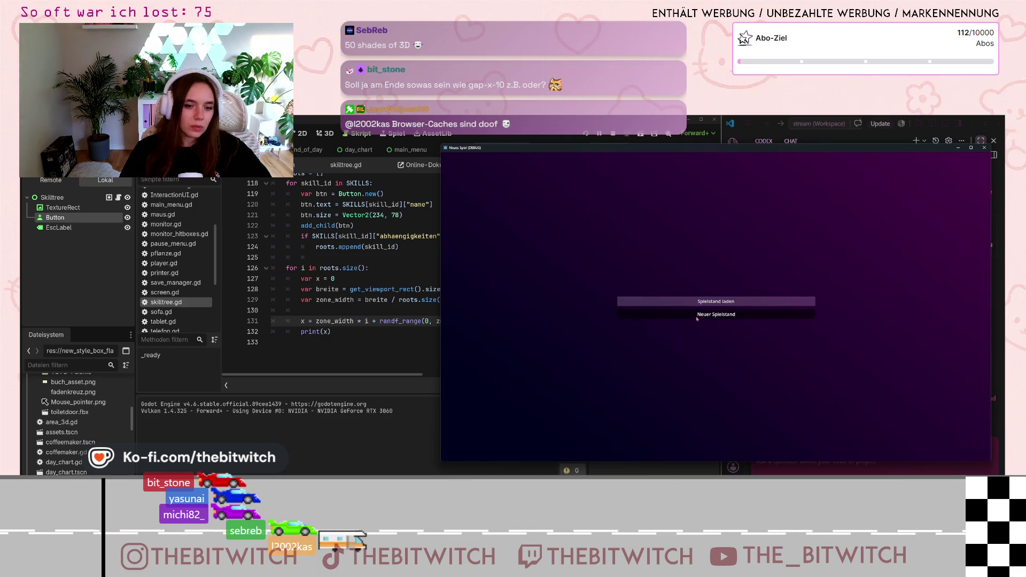
Start and pause a new save game, tell the assistant the first value is negative, then stop the game.
click(716, 315)
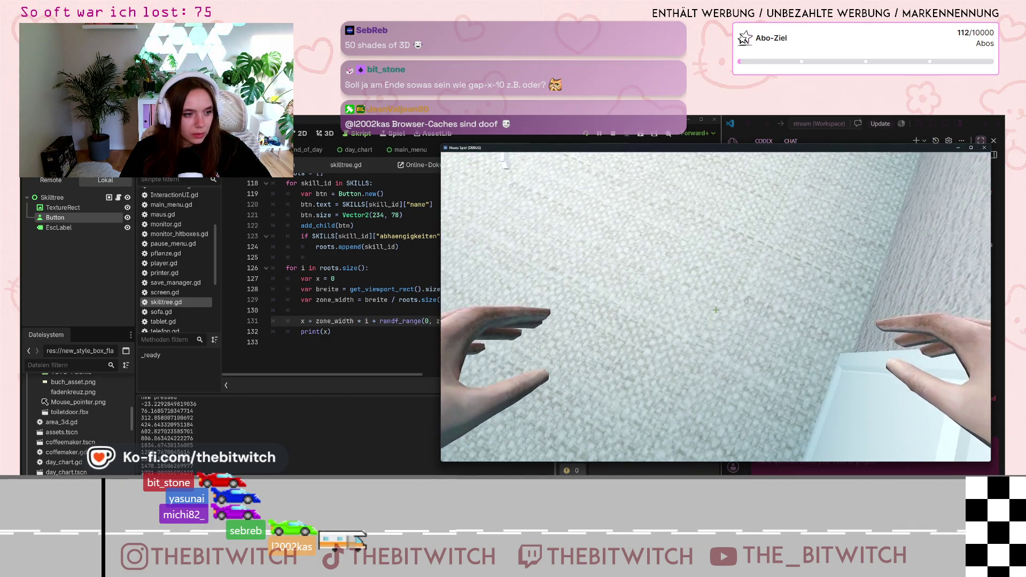
key(Escape)
click(800, 463)
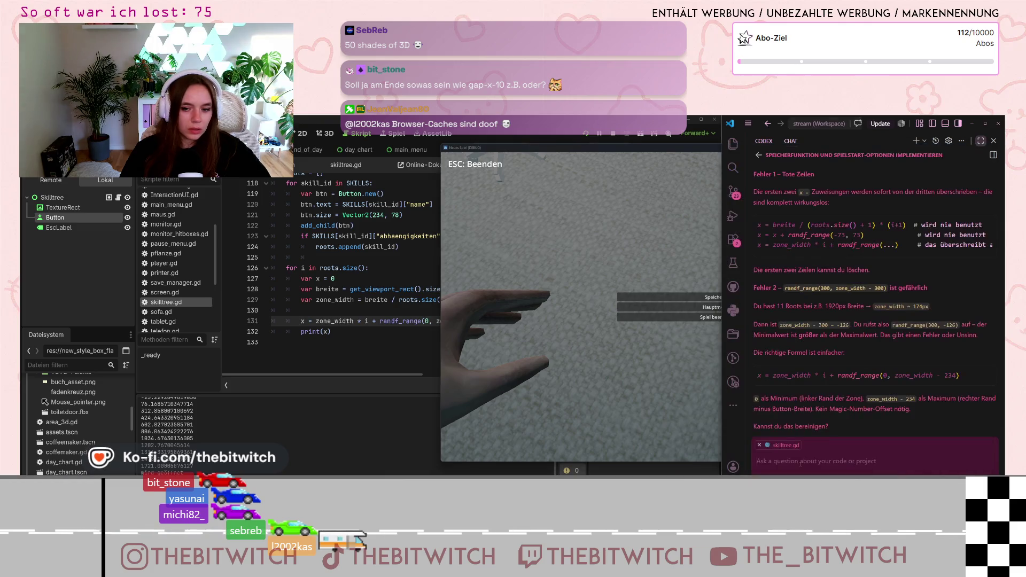
text(aber dann i)
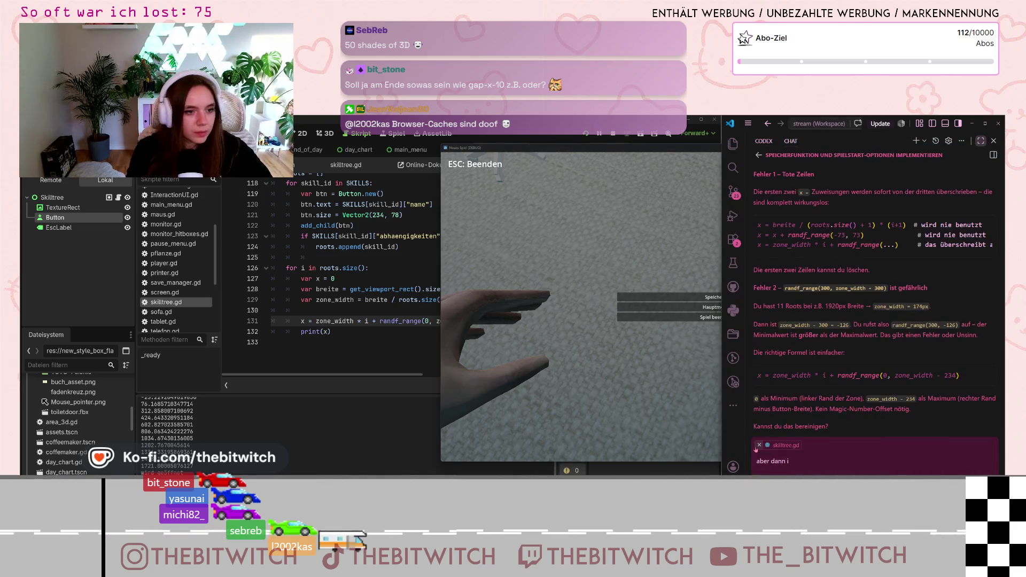
text(st der erste )
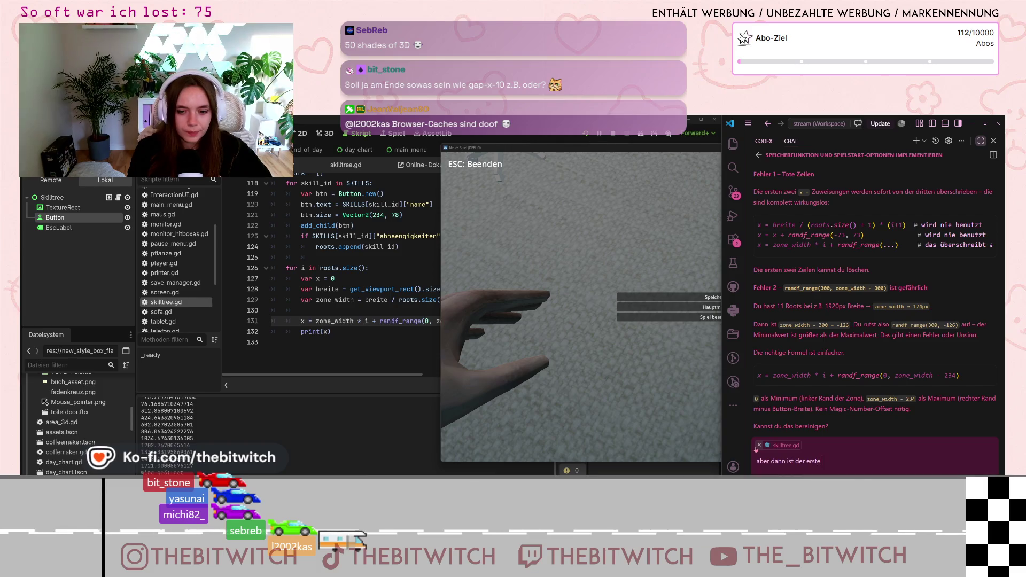
text(wert negativ)
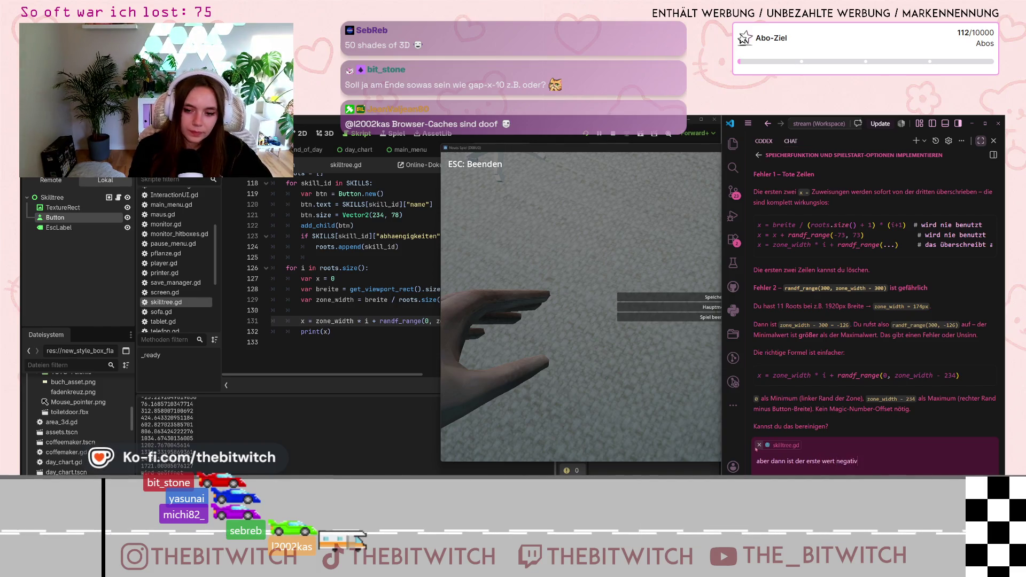
key(Return)
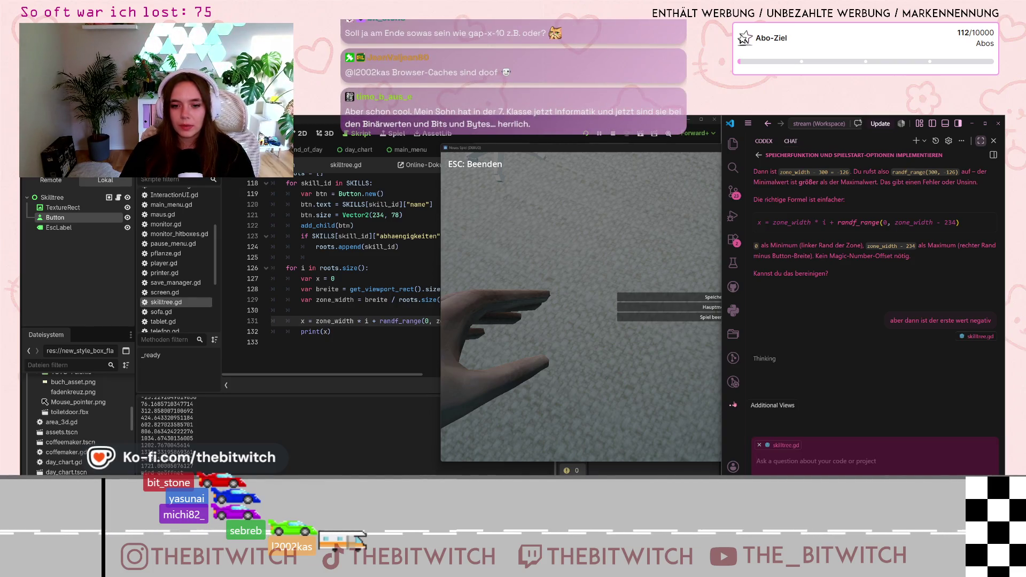
key(Escape)
click(346, 331)
Scroll the Output panel to the top, then bring up the Projektplan skill tree notes.
scroll(148, 422, up, 2)
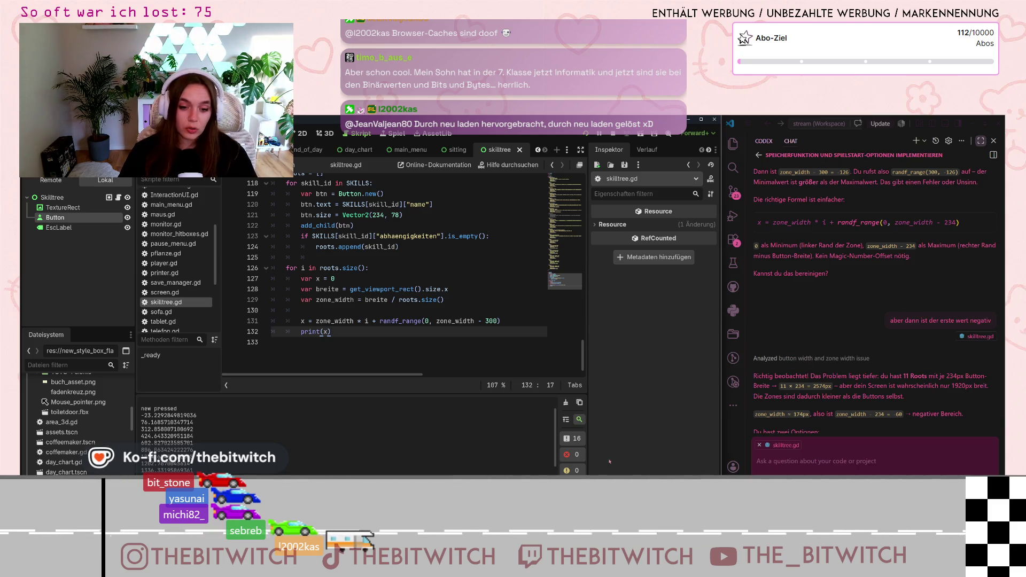
key(alt+Tab)
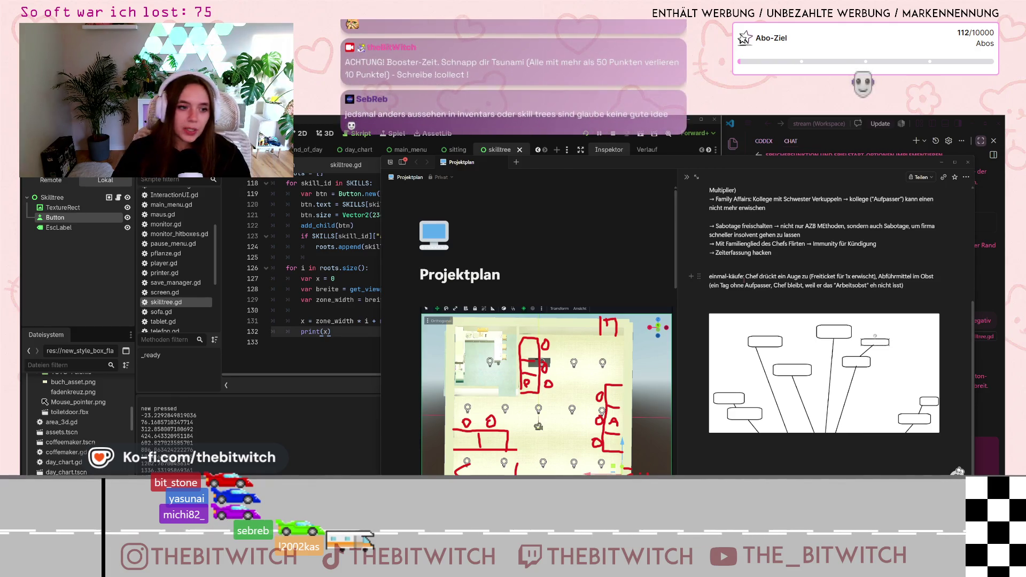
Back in the script, check the zone width expression breite / roots.size() on line 129.
click(354, 288)
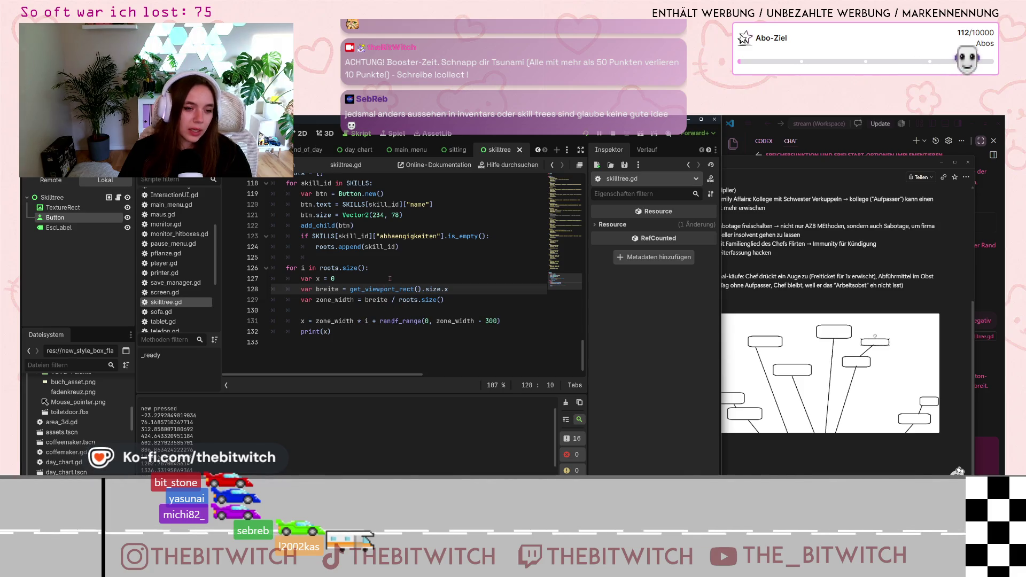
drag(365, 300, 451, 300)
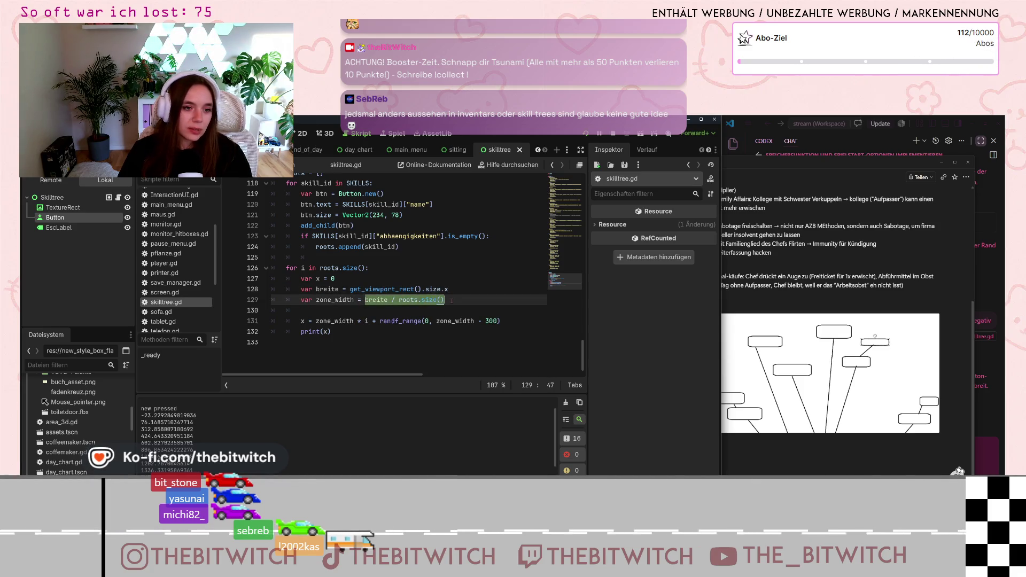
click(414, 300)
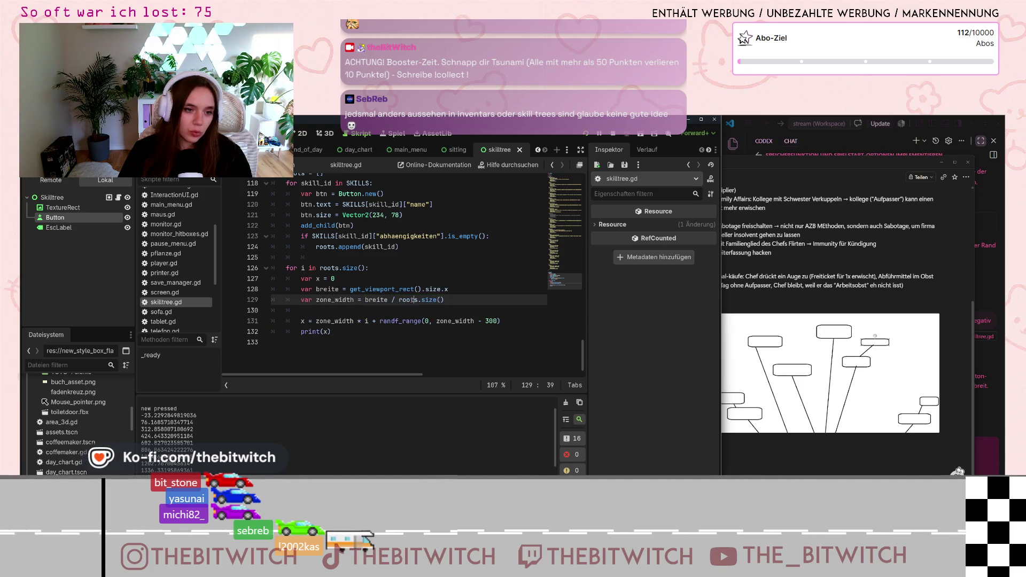
Select randf_range in the line 131 x formula, then bring the assistant chat forward.
mouse_move(319, 321)
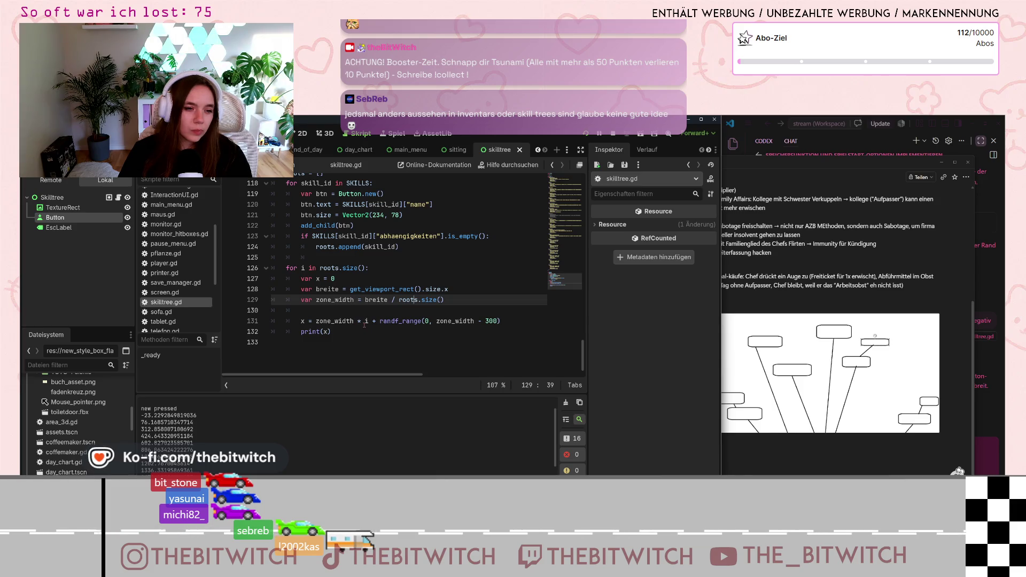
mouse_move(366, 323)
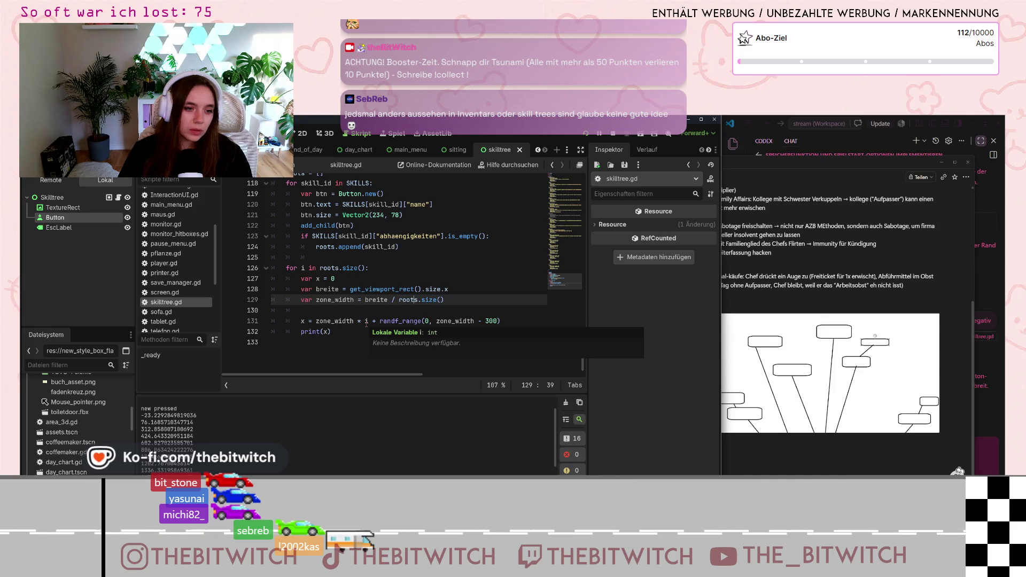
click(366, 321)
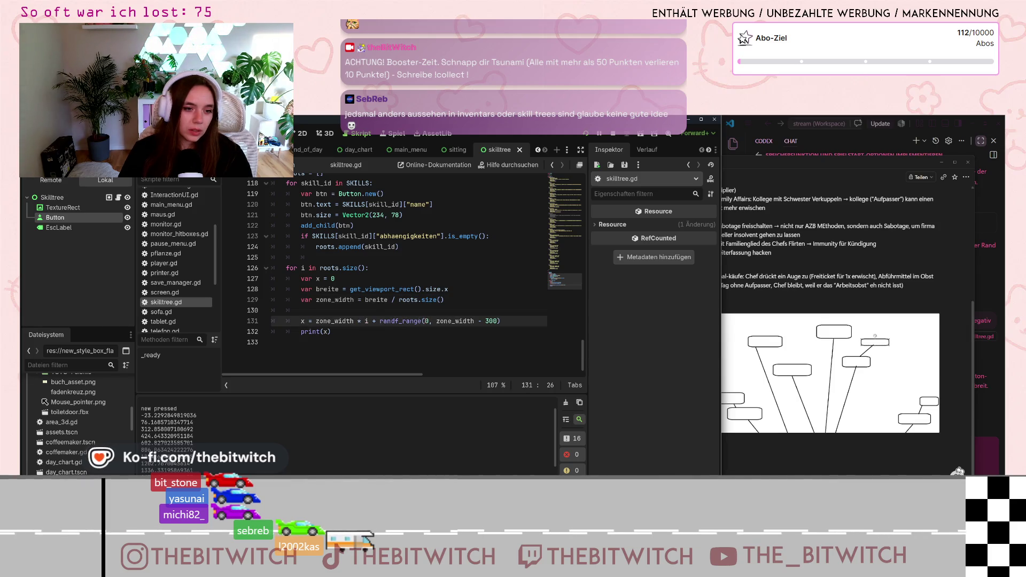
double_click(418, 322)
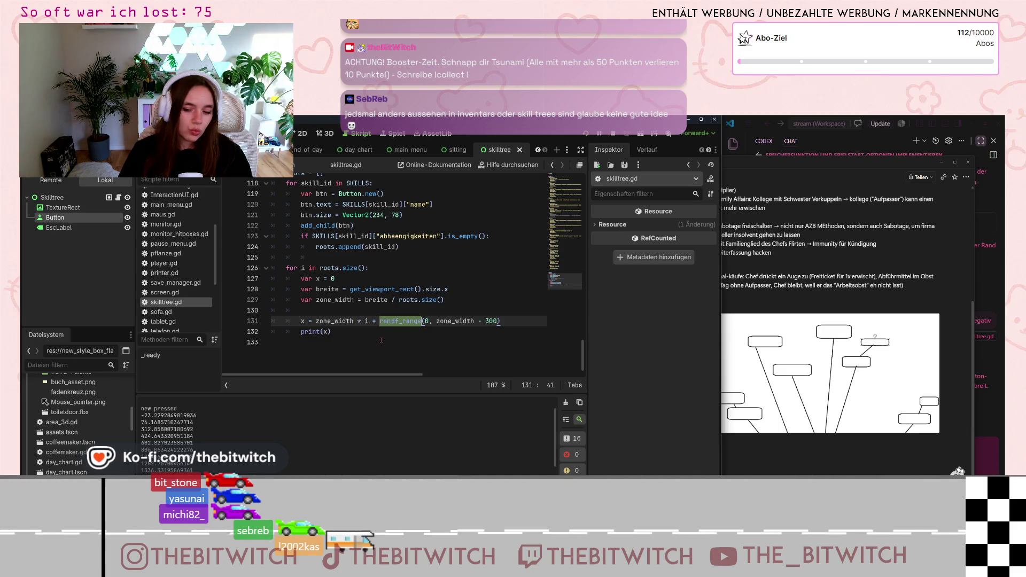
key(alt+Tab)
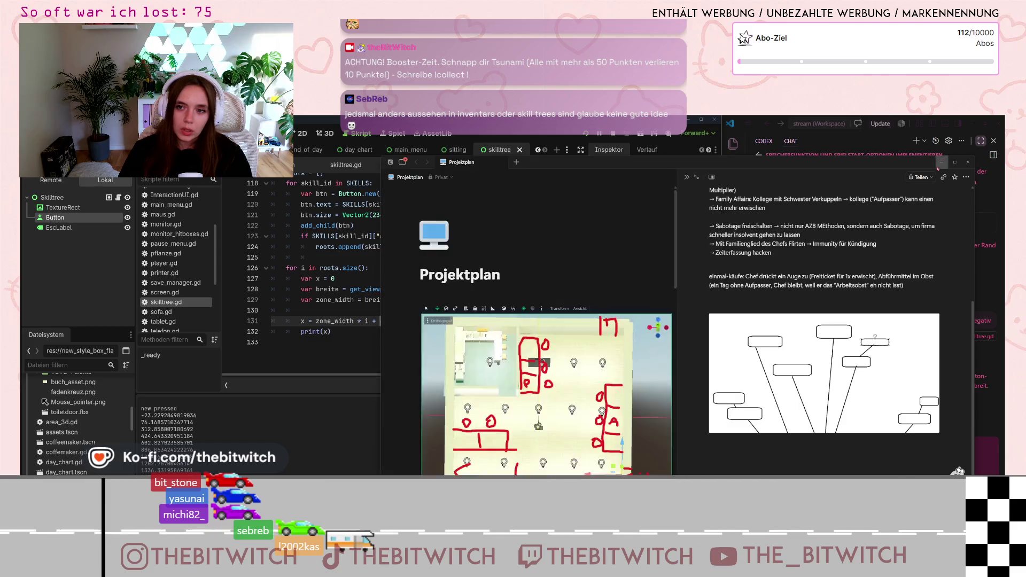
scroll(872, 378, down, 2)
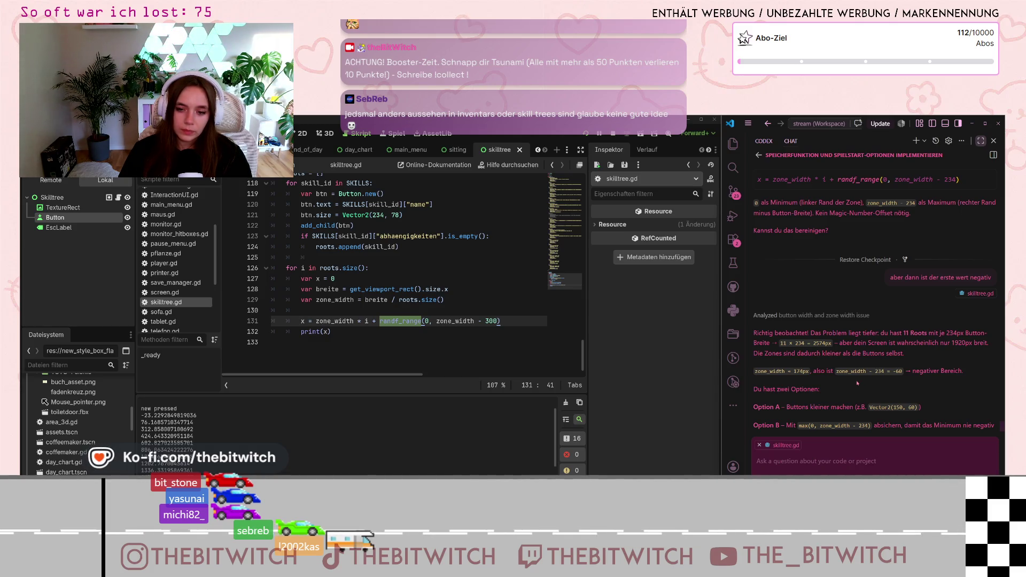
Scroll to the assistant's Option B and insert max(0, before zone_width on line 131.
scroll(857, 383, down, 1)
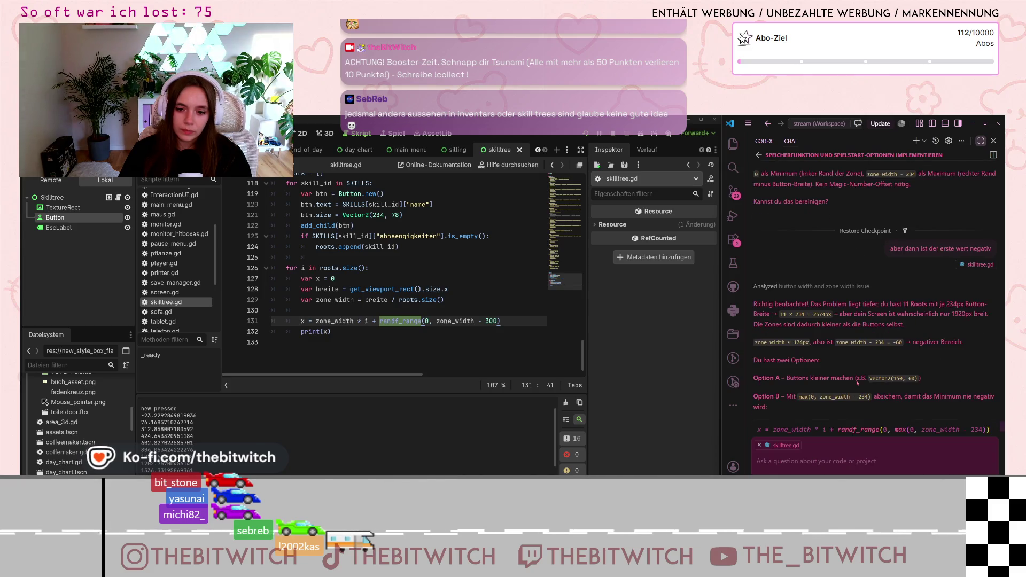
scroll(876, 388, down, 1)
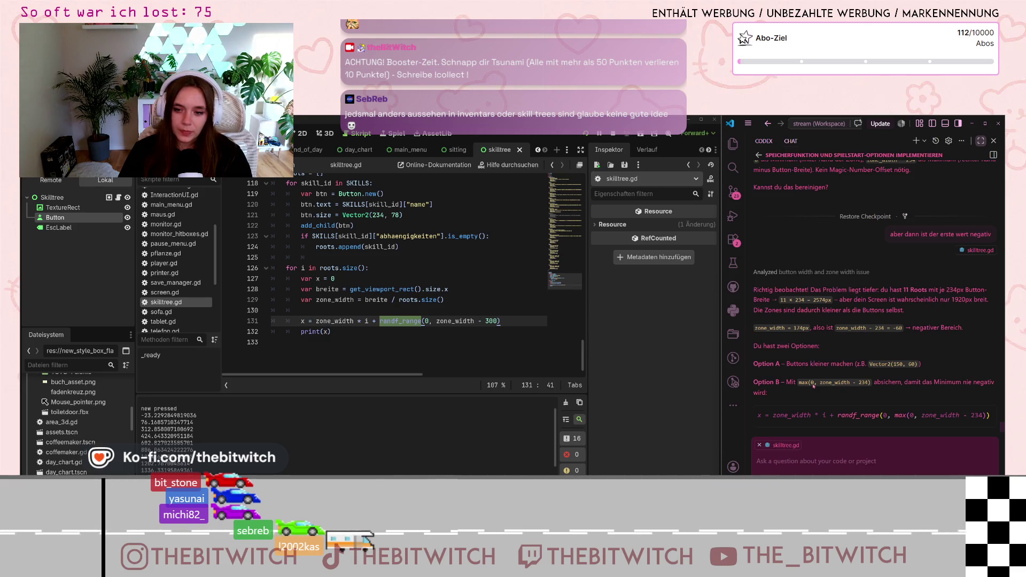
scroll(814, 386, down, 2)
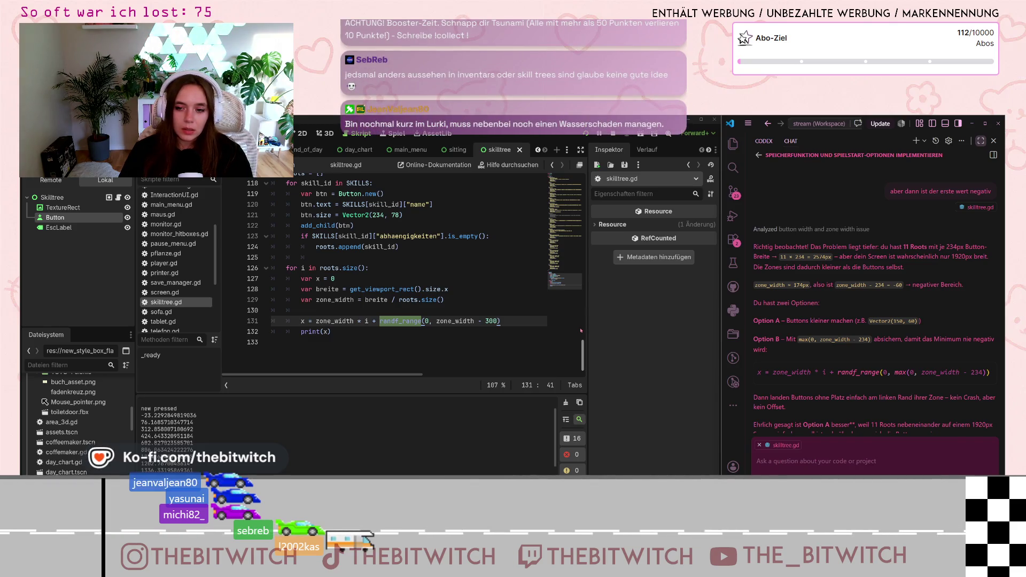
click(436, 321)
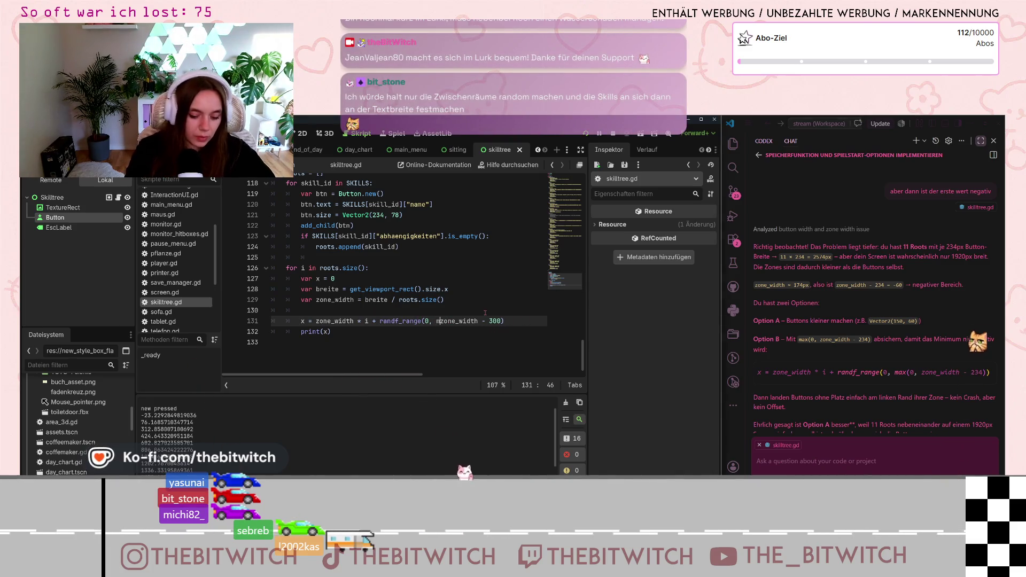
text(max(0,)
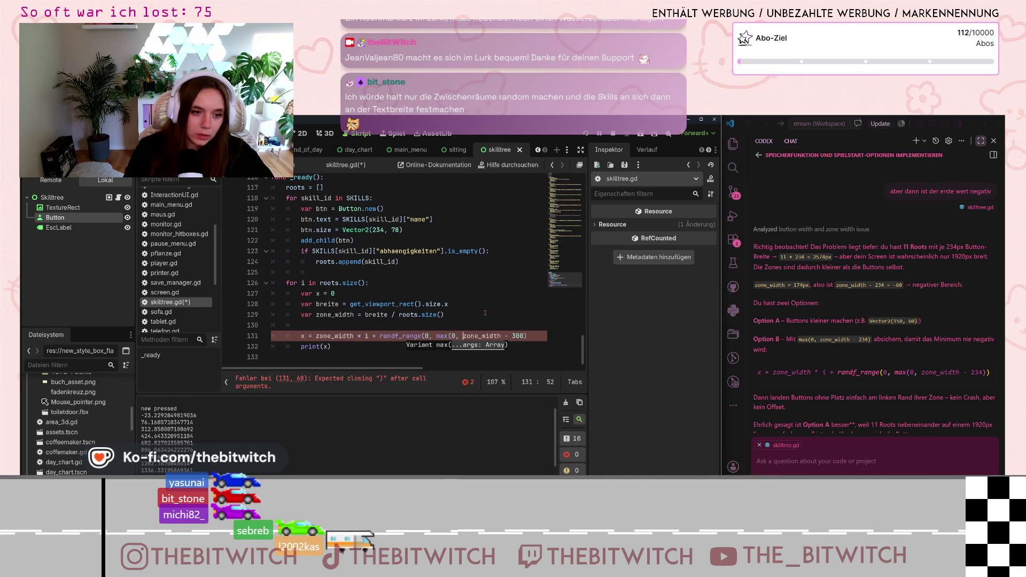
Widen the Godot editor and close the max( call with ) at the end of line 131.
key(Down)
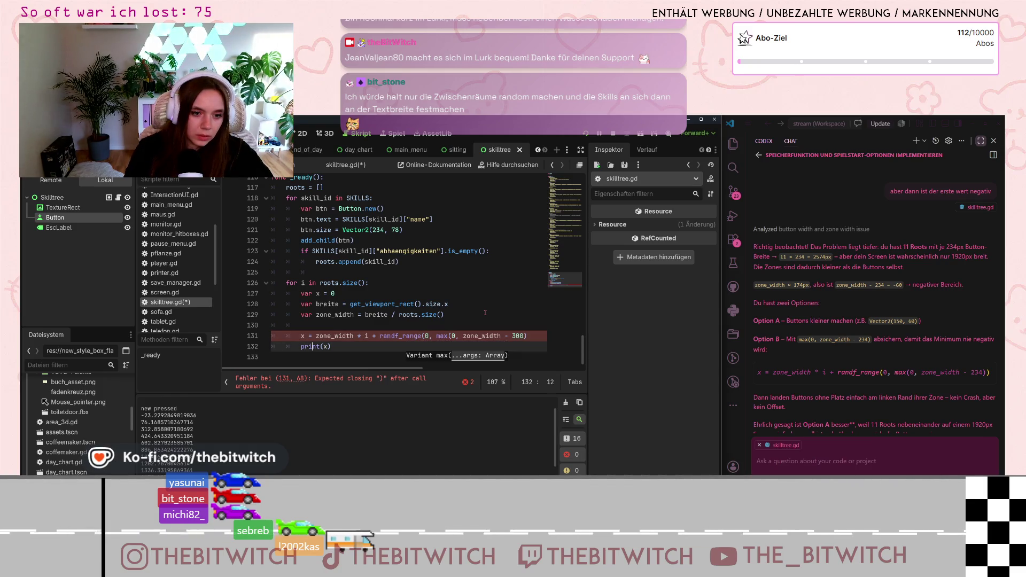
drag(719, 320, 752, 319)
click(528, 341)
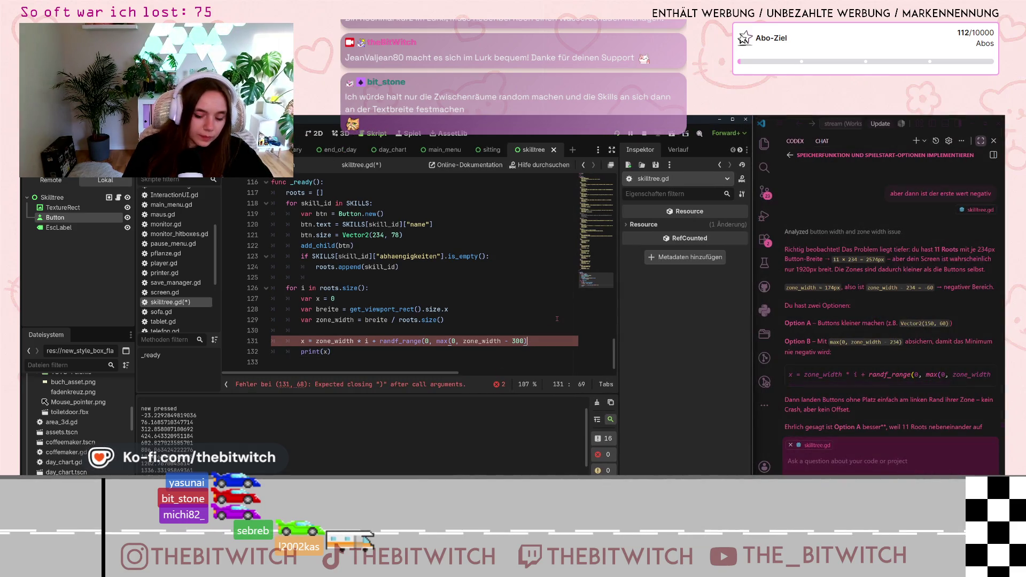
text())
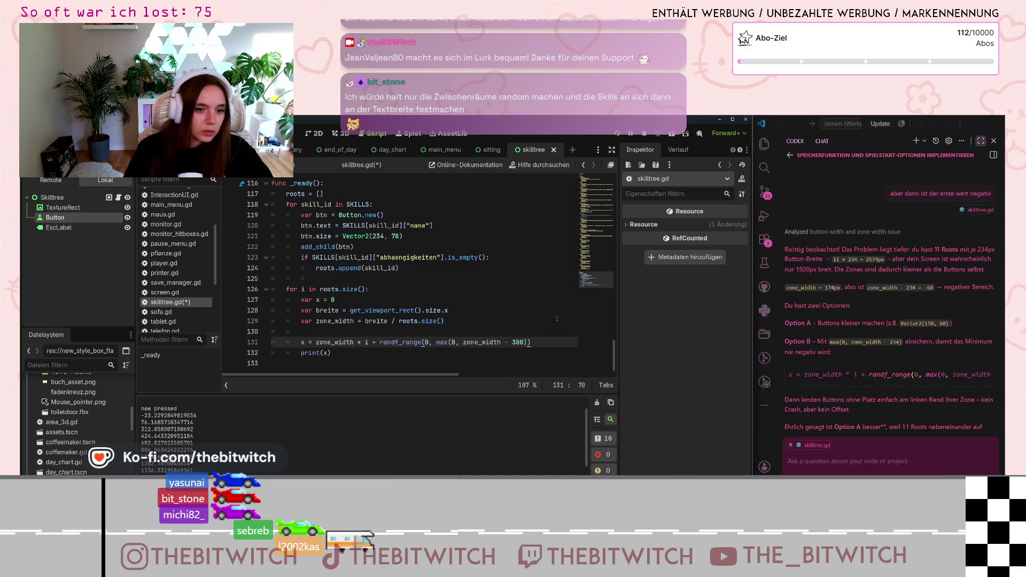
click(510, 299)
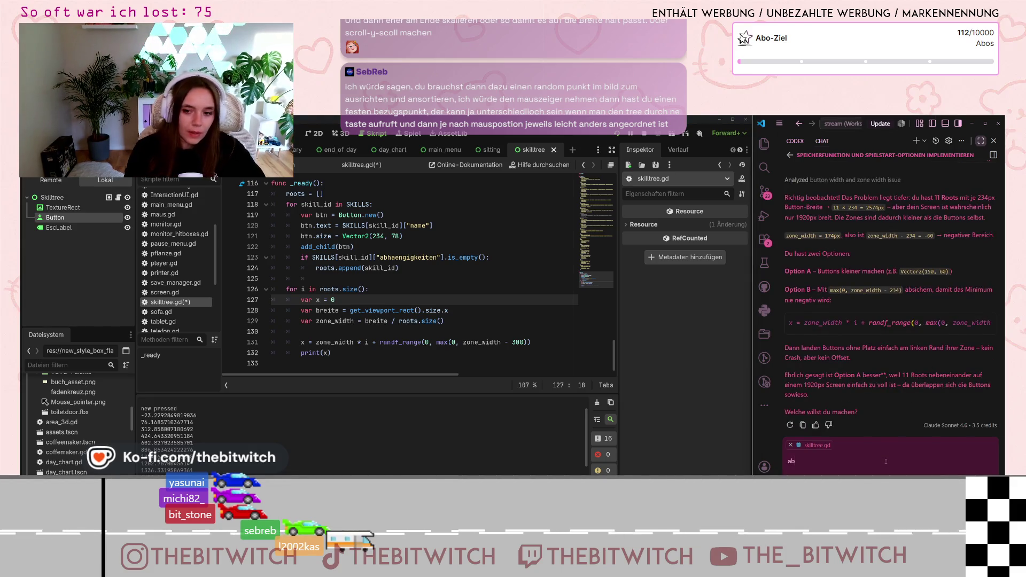
Send the assistant a note that root buttons may sit close together or even overlap.
text(aber )
text(ne)
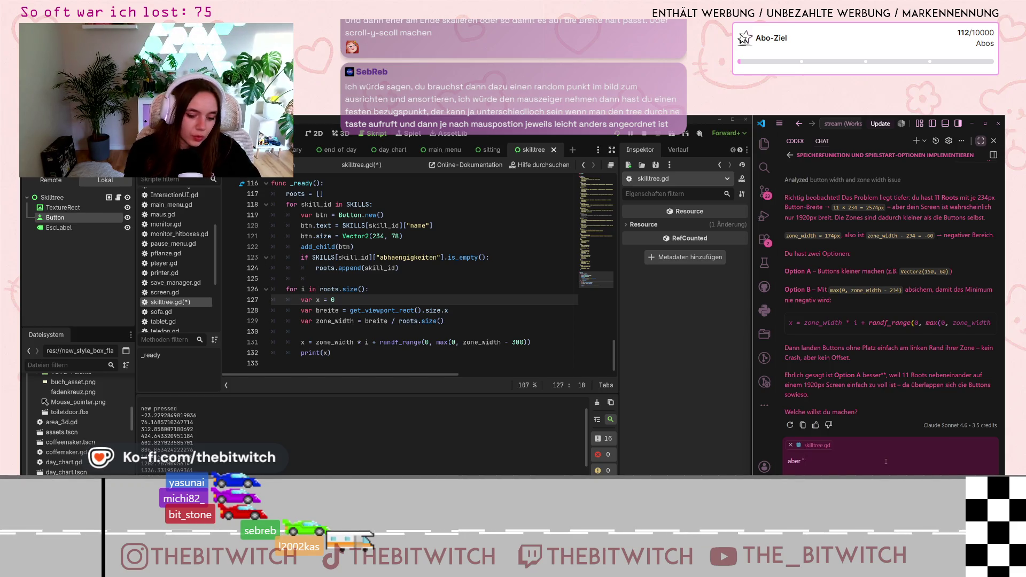
text( neben)
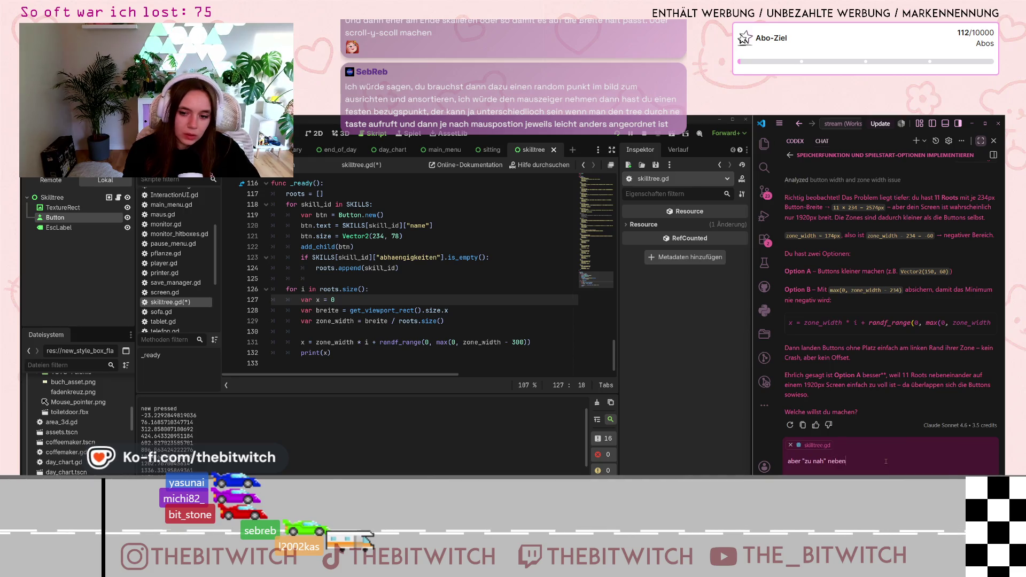
text(einander sollte kein problem s)
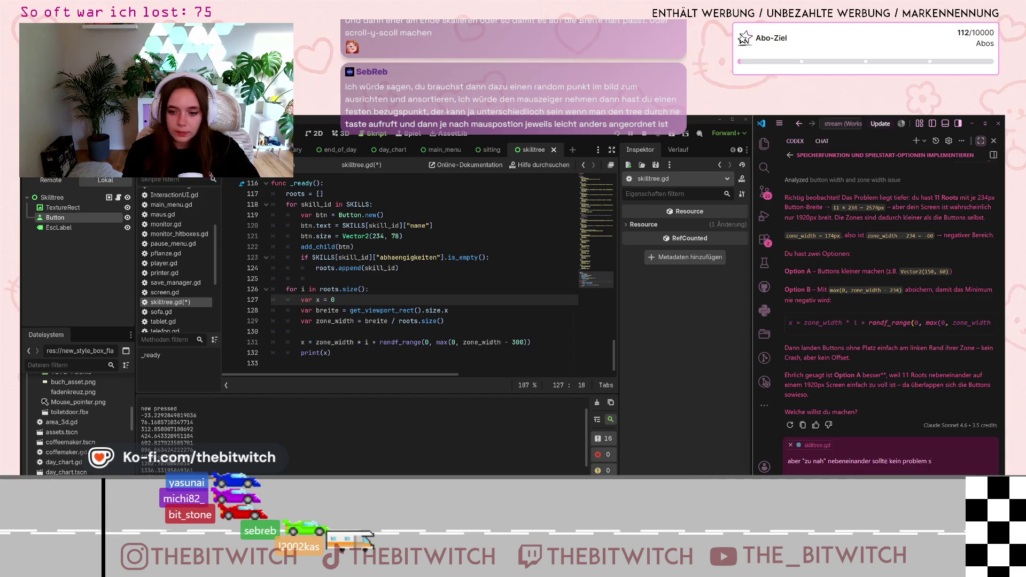
text(ie j)
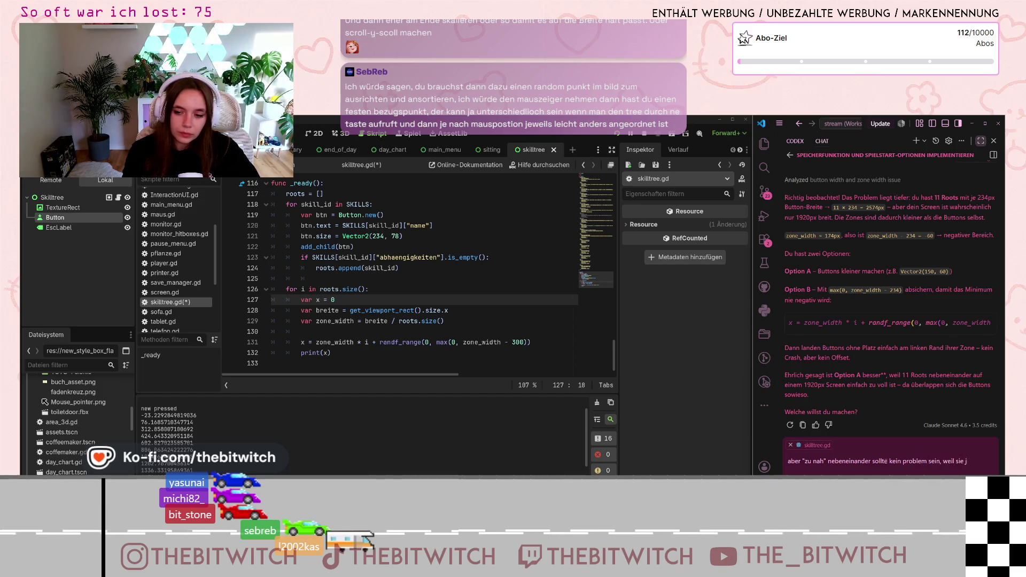
text(a auch ve)
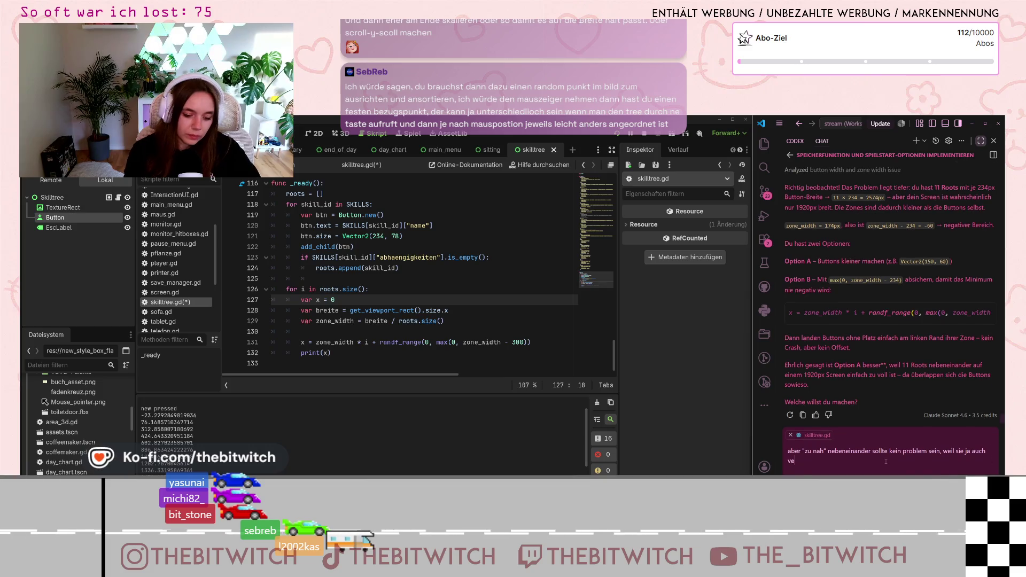
text(rsetzt übere)
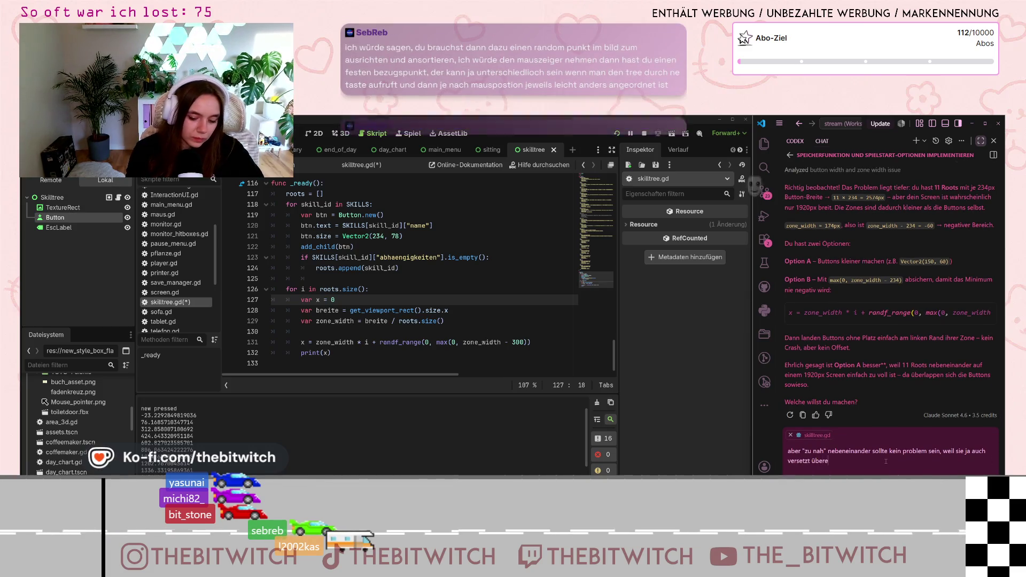
text(inander angezeig)
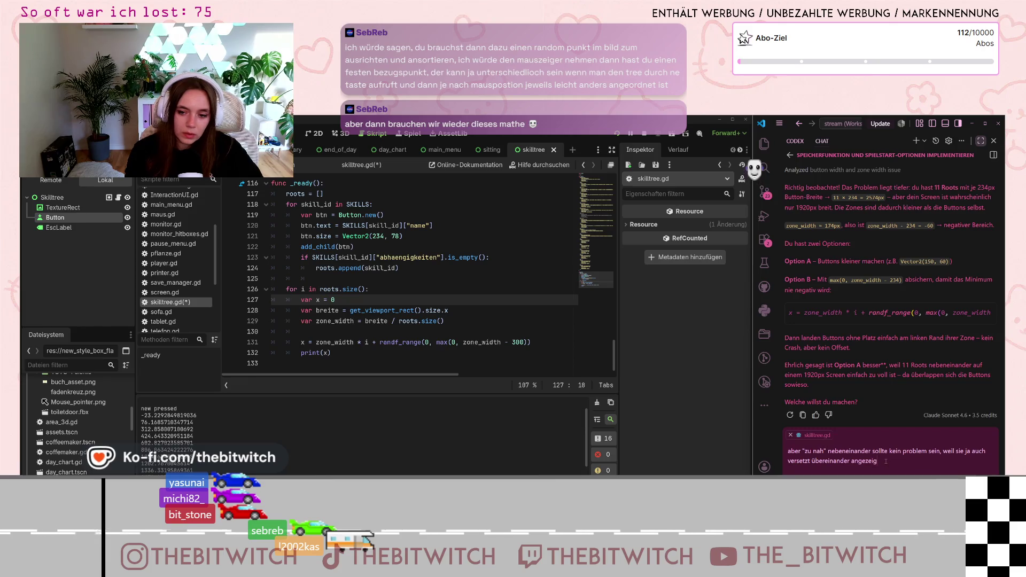
text(t werden kö)
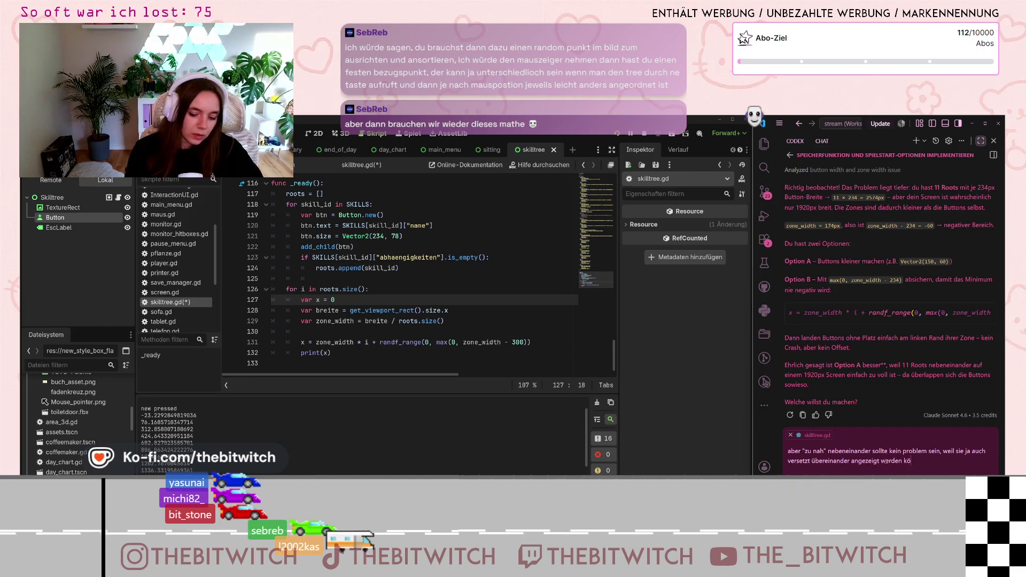
text(nnen.)
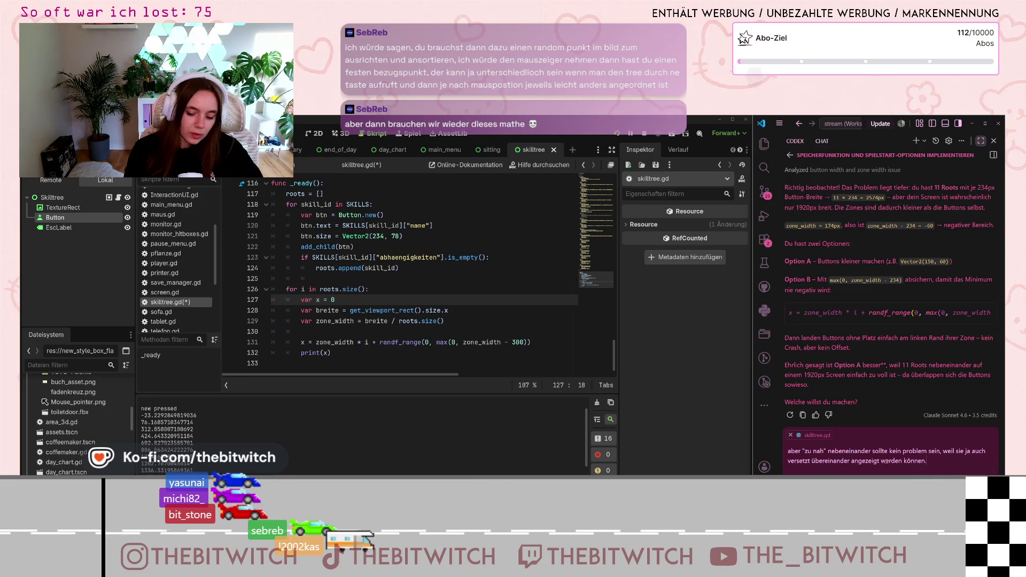
text( Dann solle)
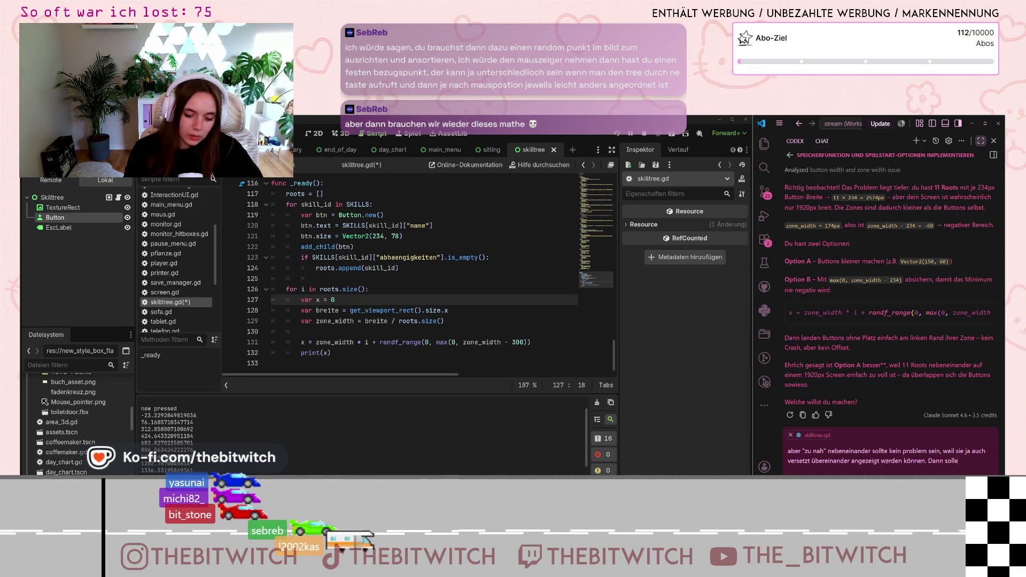
text(n sie lievber)
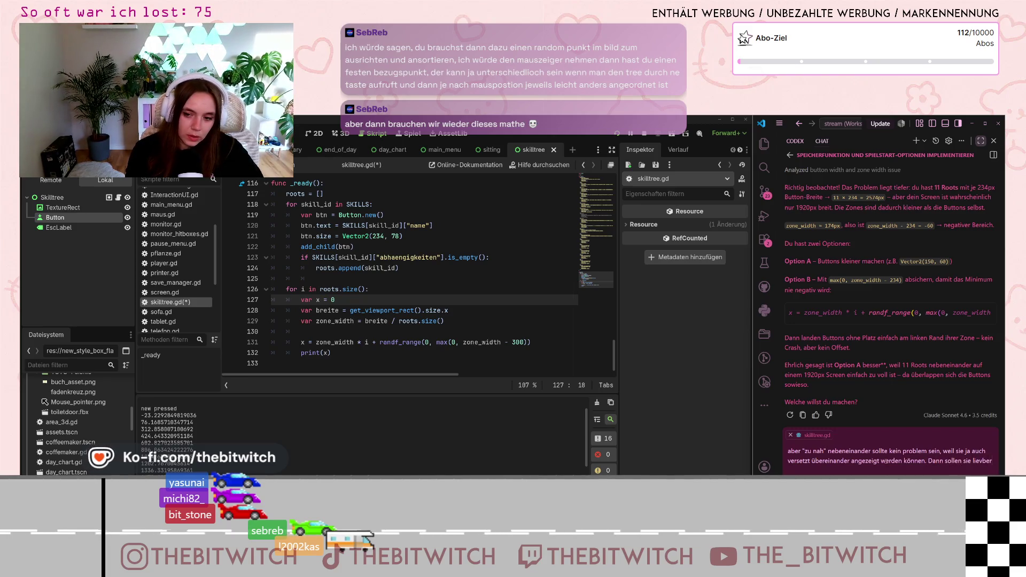
text(r an)
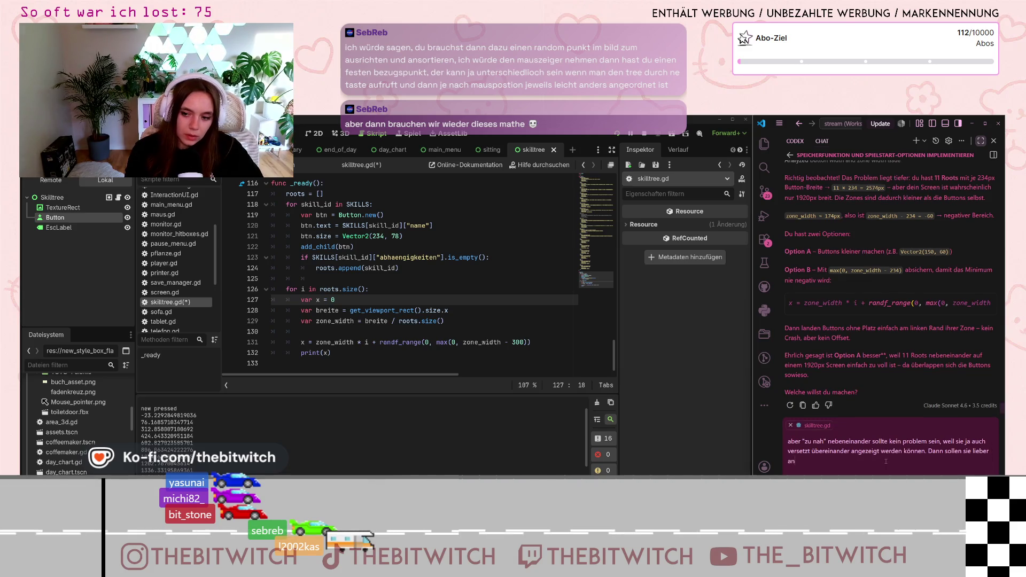
text(ück)
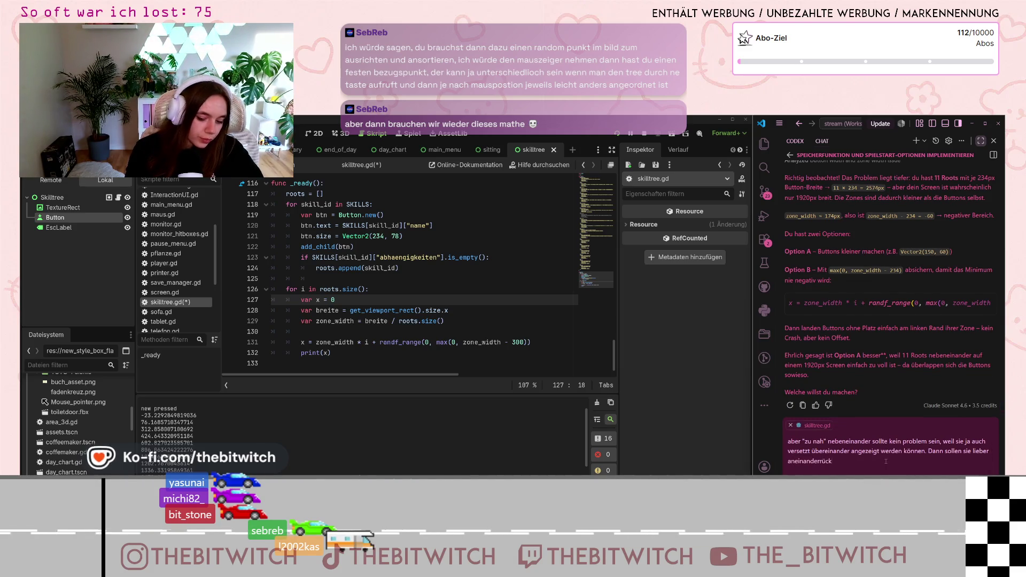
text(en, bevor sie ü)
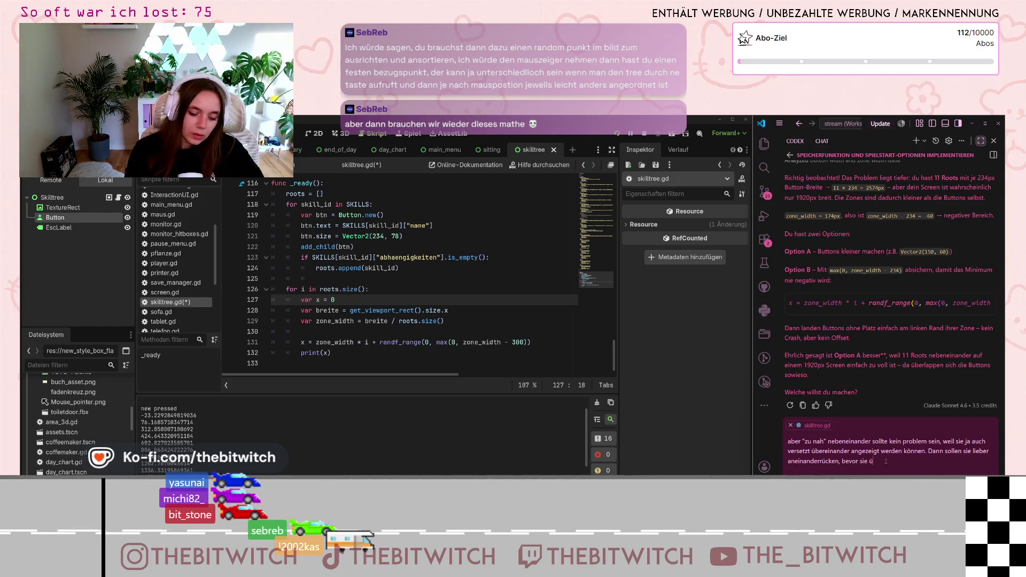
text(di)
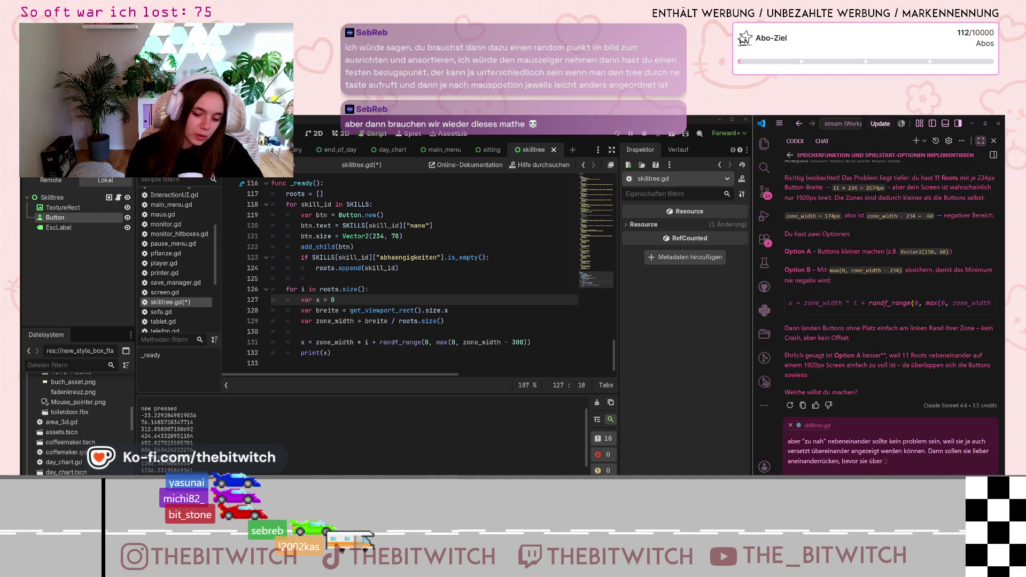
text(e ränder geh)
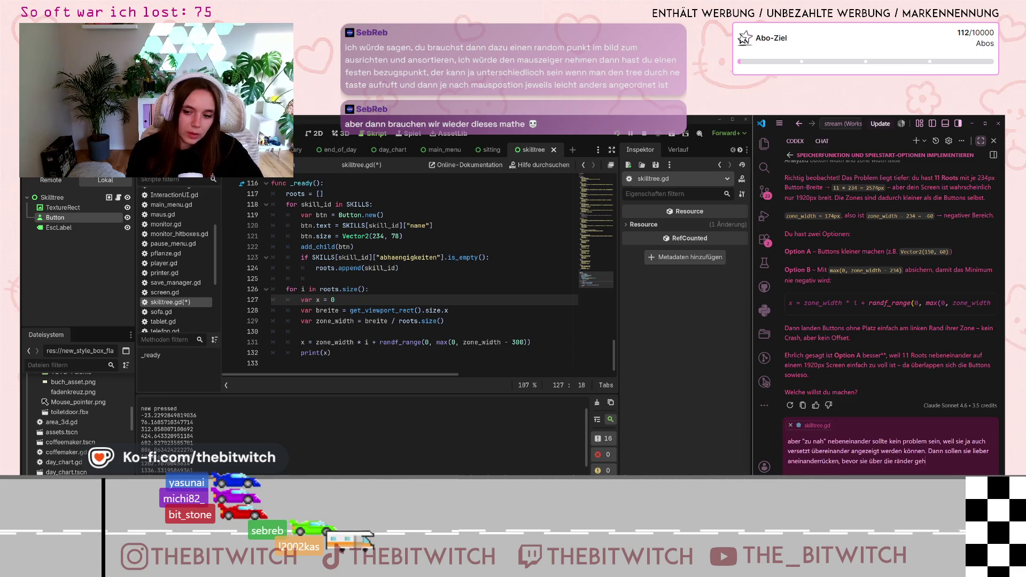
text(en)
key(Return)
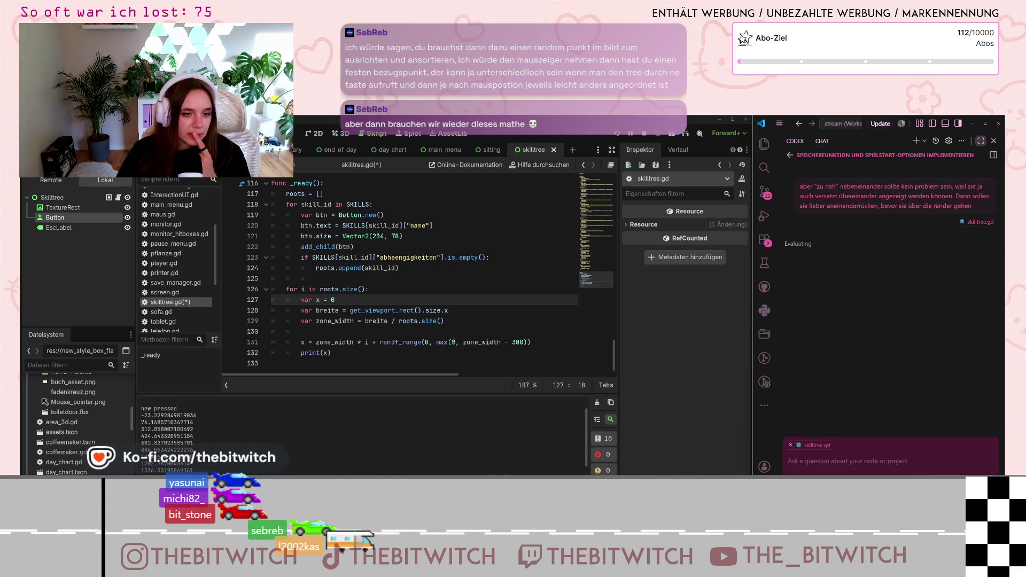
click(453, 342)
Delete 'max(0, ' and the leftover closing bracket from line 131.
key(Delete)
key(Delete)
key(Delete)
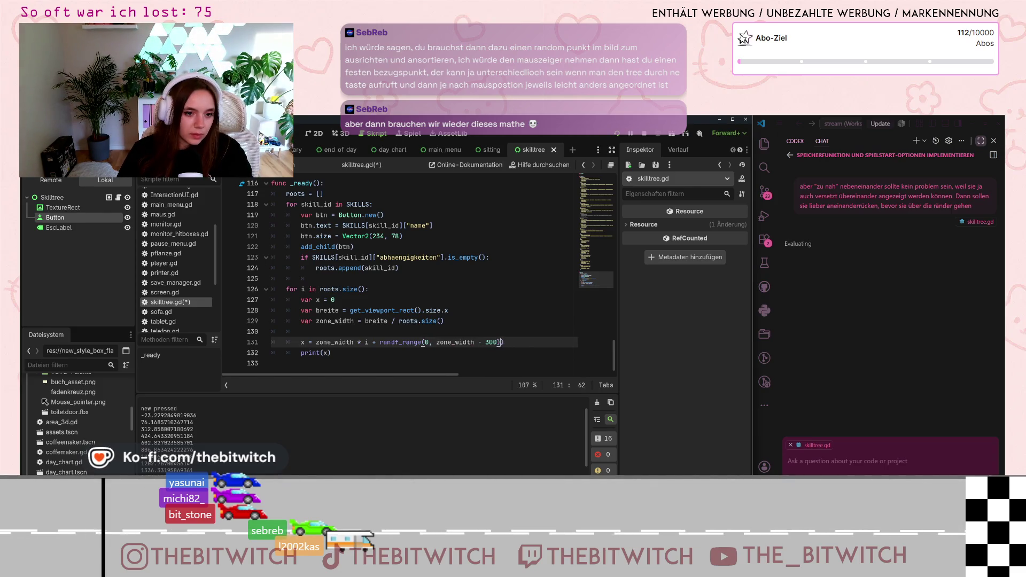
key(Delete)
click(532, 322)
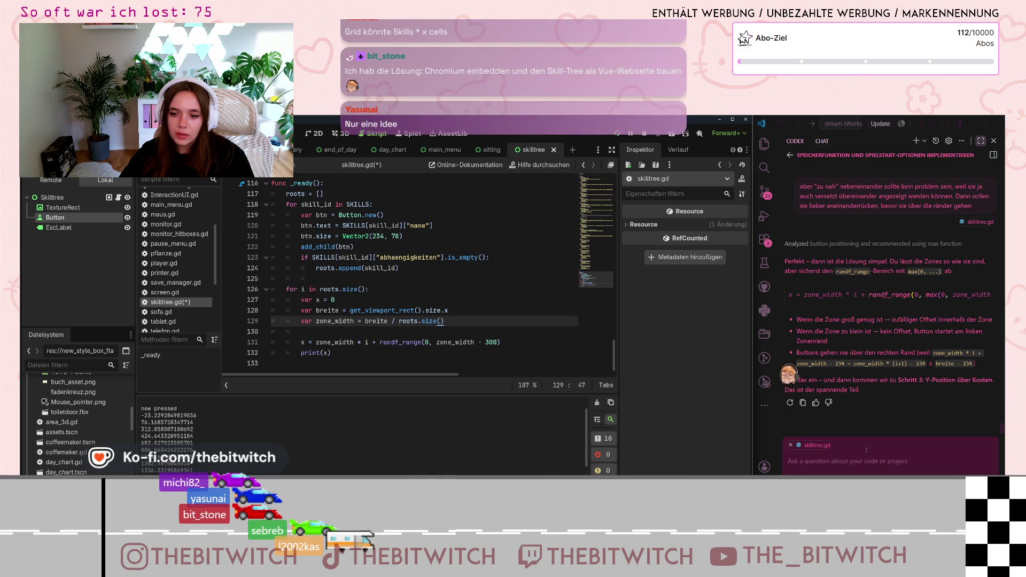
Start writing a chat reply to the assistant, then discard it.
click(840, 462)
text(das is)
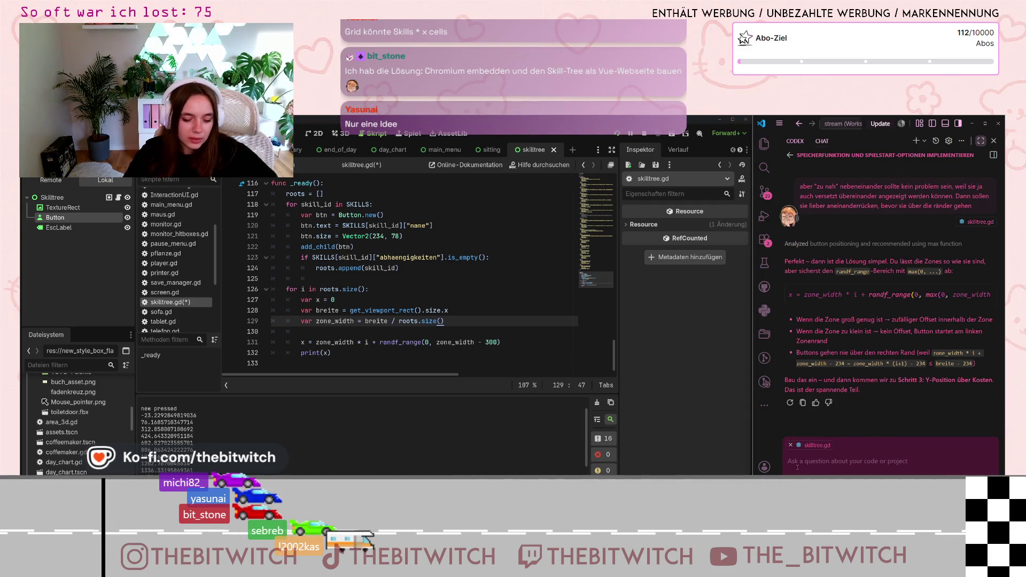
key(BackSpace)
key(BackSpace)
key(BackSpace)
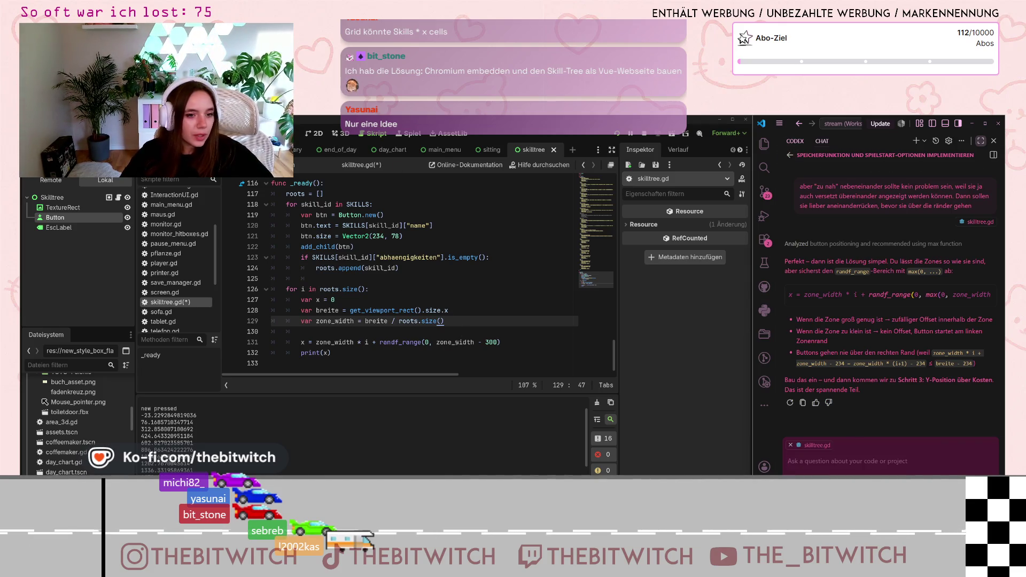
Insert max(0, before zone_width on line 131 and close the bracket at the line end.
click(435, 343)
text(max)
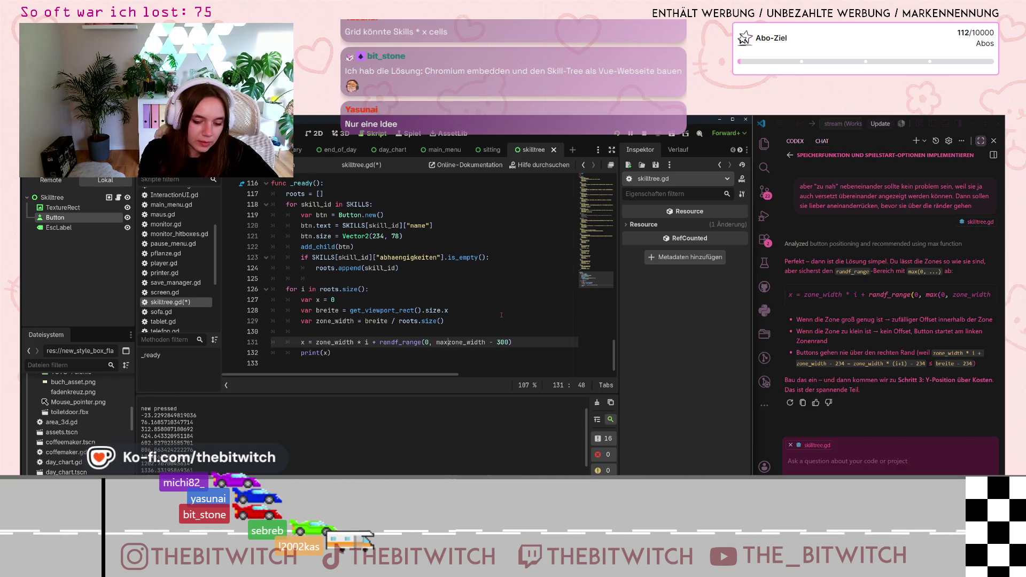
text((0)
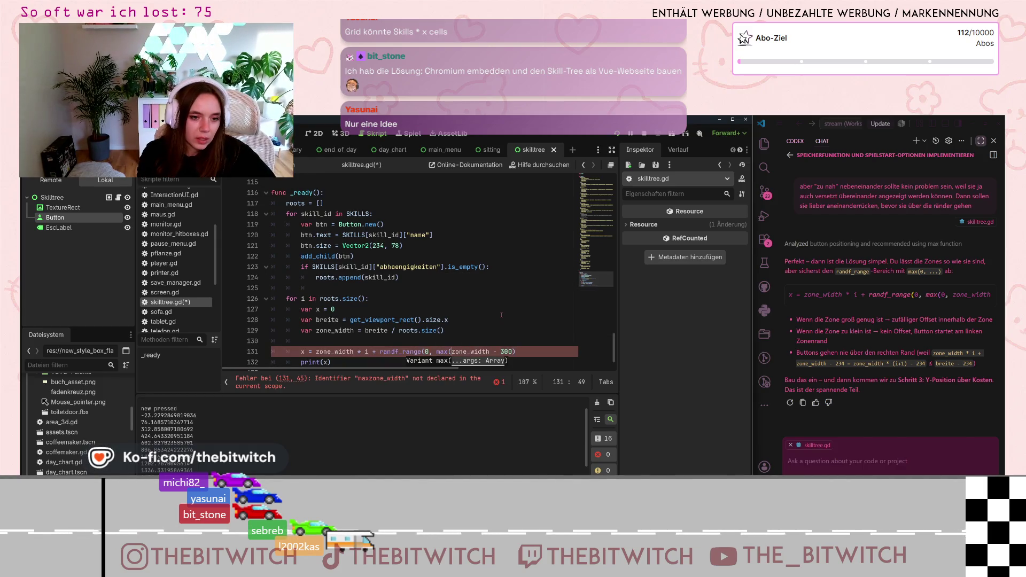
text(,)
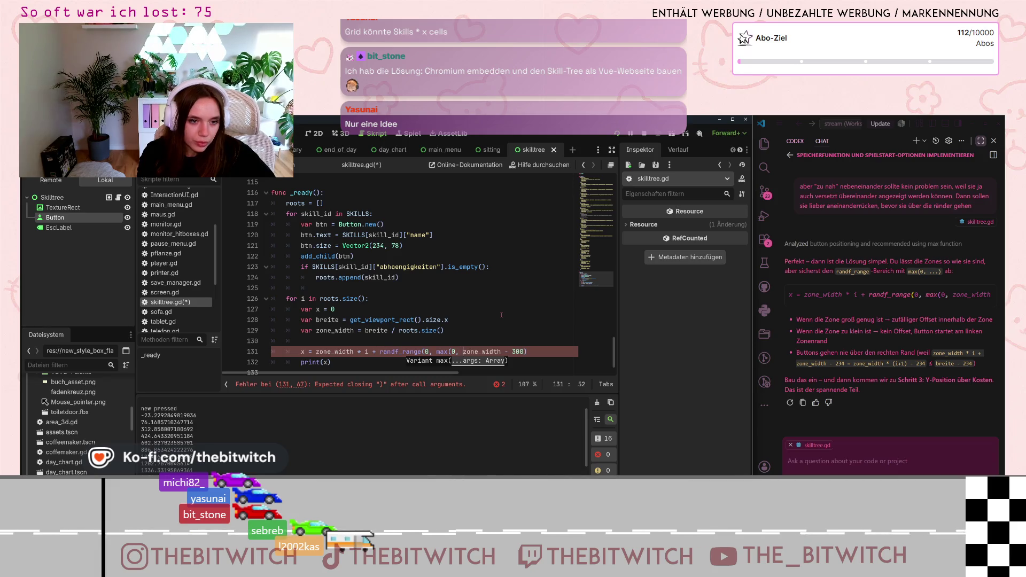
key(End)
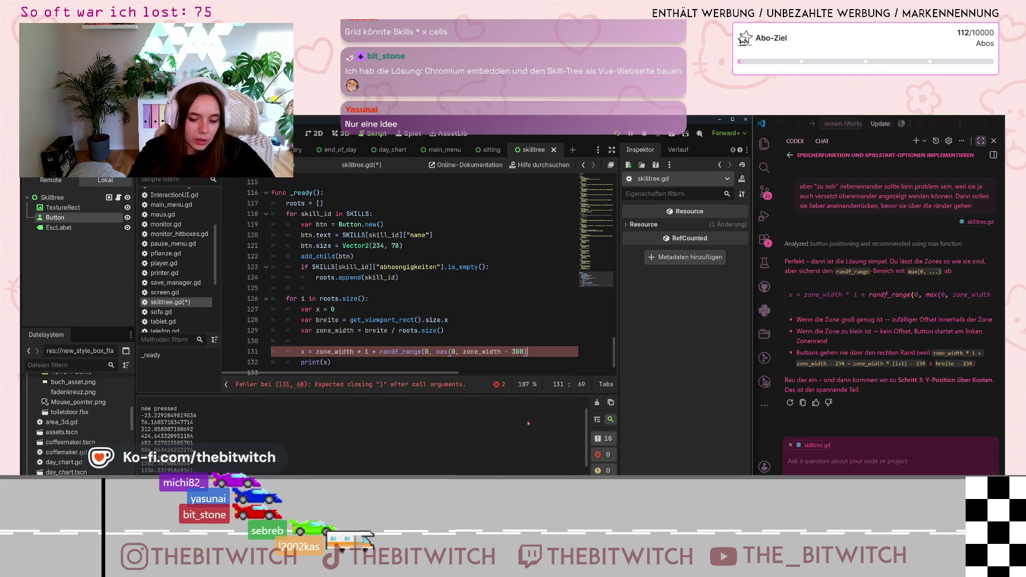
key(Up)
key(Up)
key(Up)
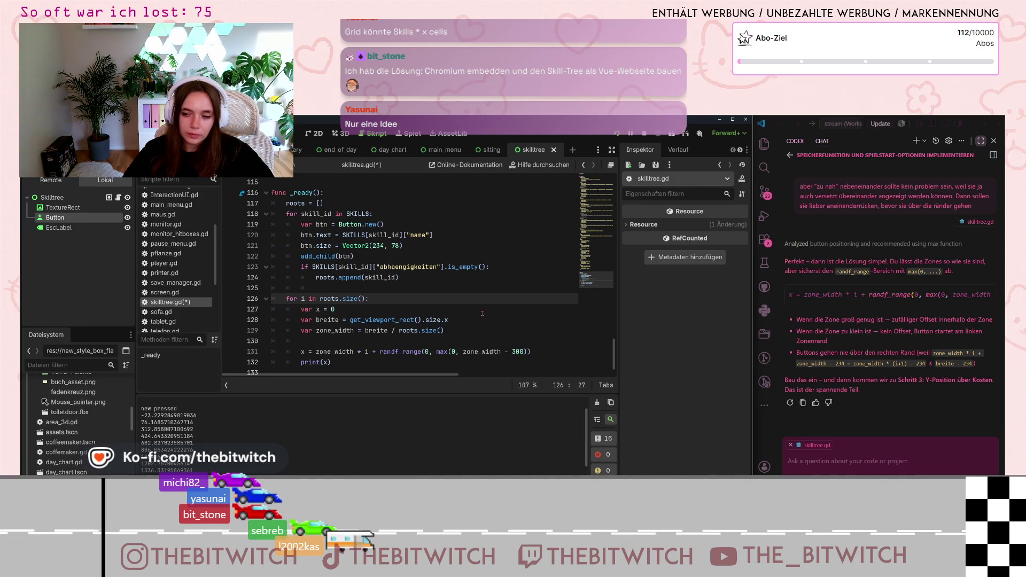
scroll(482, 313, down, 1)
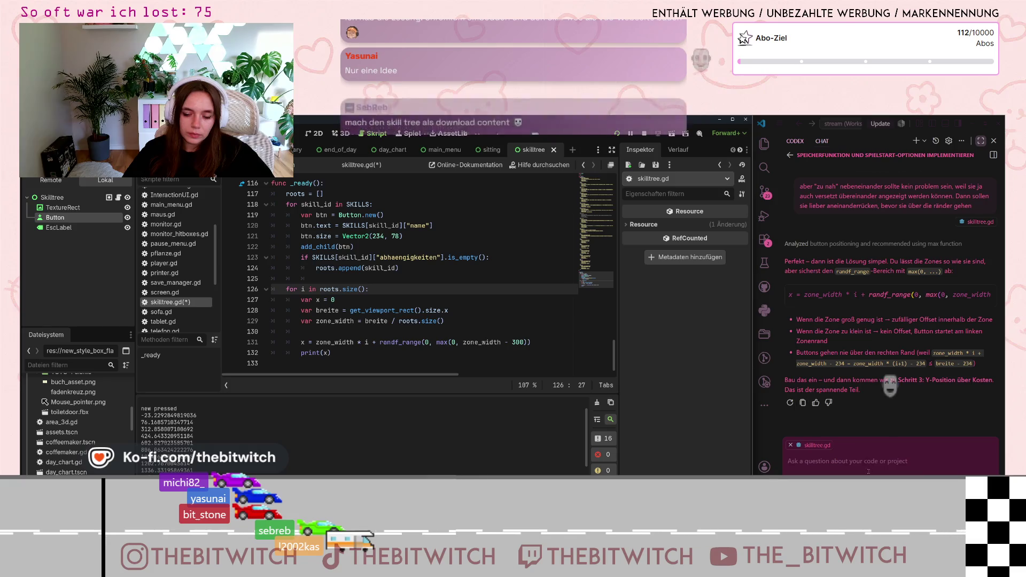
click(861, 450)
text(aber)
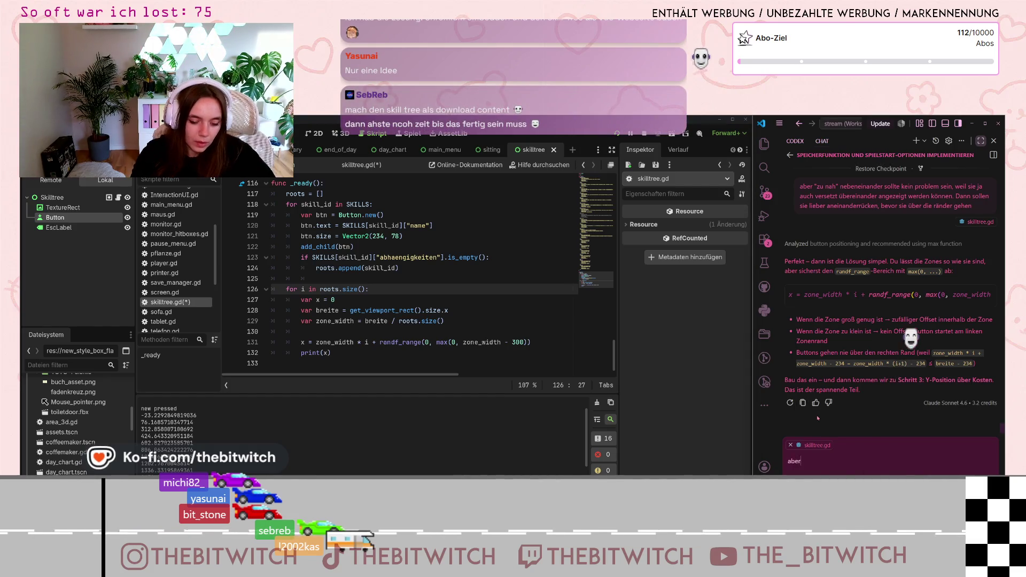
text( die y-achse soll)
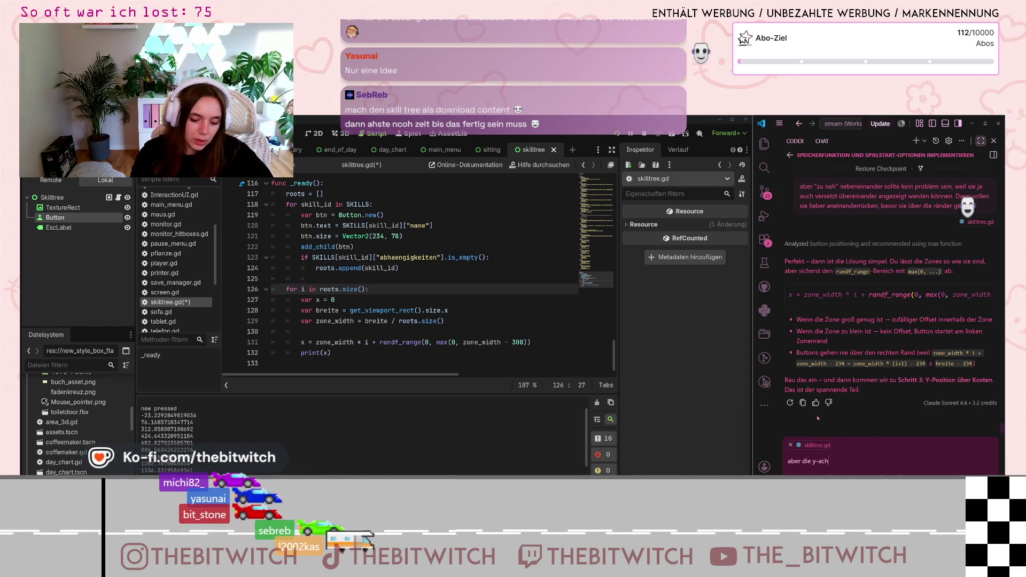
key(ctrl+a)
key(BackSpace)
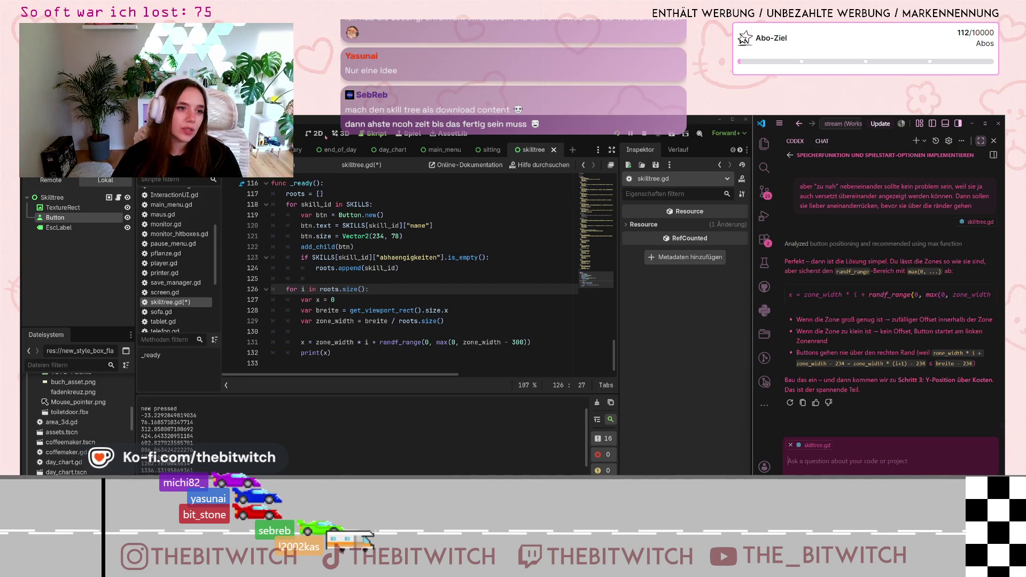
Inspect the skill tree scene in the 2D view, then return to the skilltree.gd script.
click(325, 135)
scroll(421, 263, down, 2)
scroll(515, 312, up, 3)
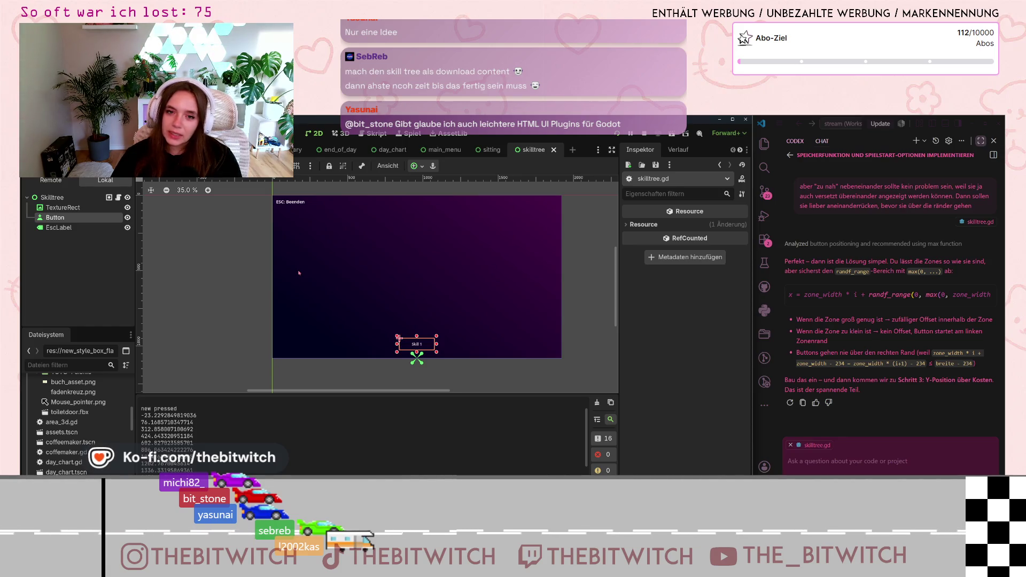
click(384, 134)
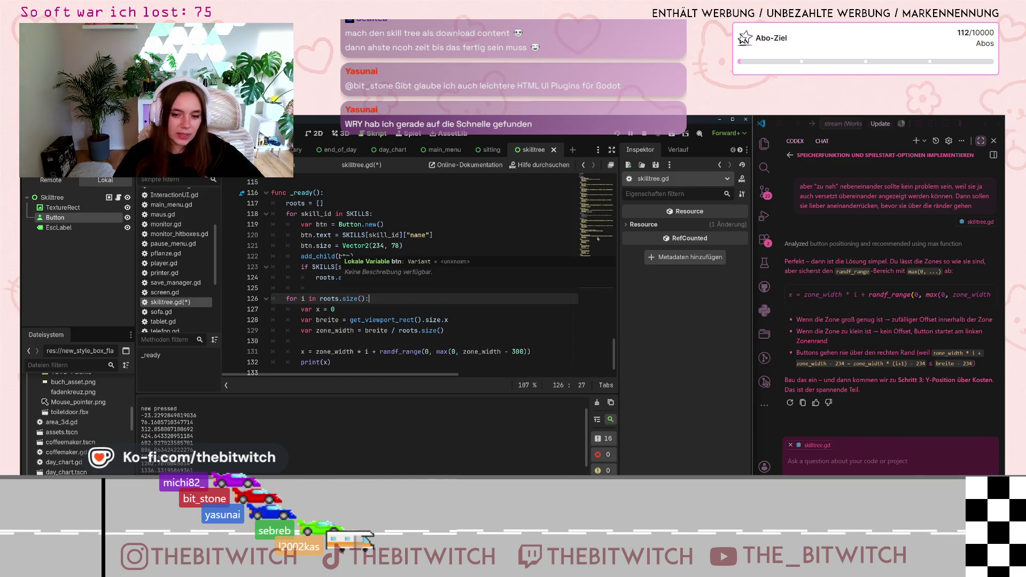
Reply 'okay, next' to the Codex assistant to request the next step.
click(874, 460)
text(okay, next)
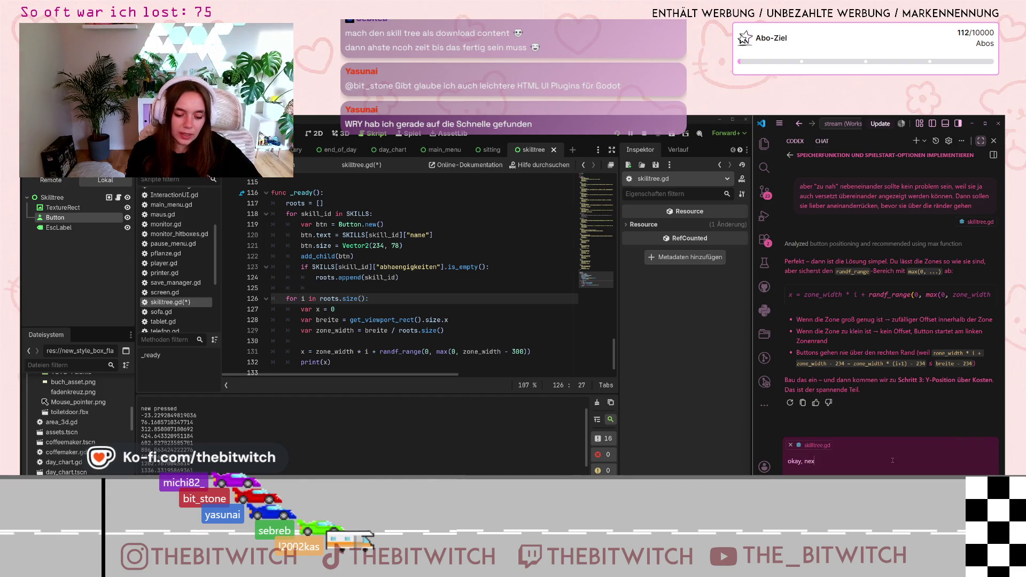
key(Return)
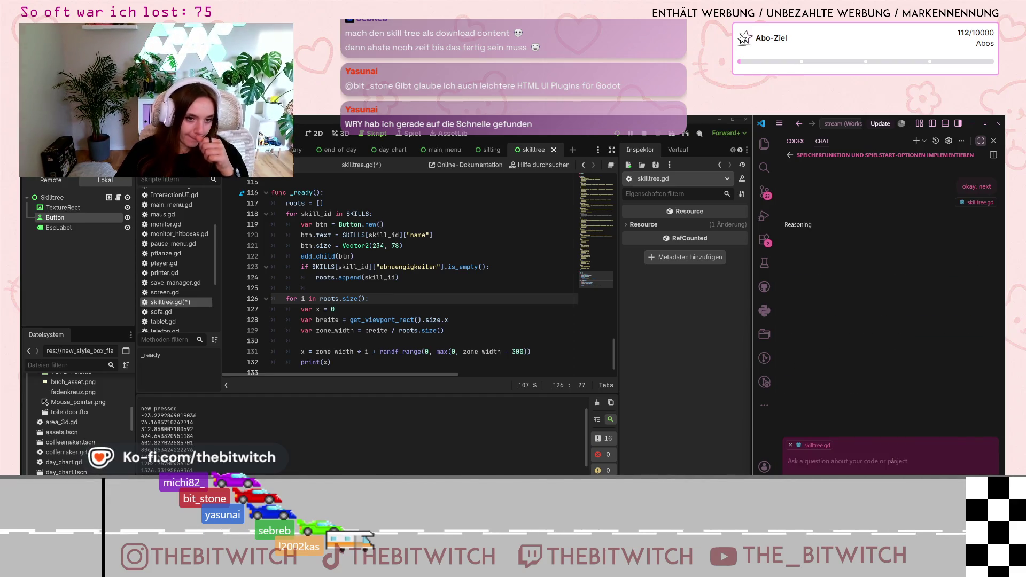
Run the project and start a new save game with Neuer Spielstand.
click(617, 134)
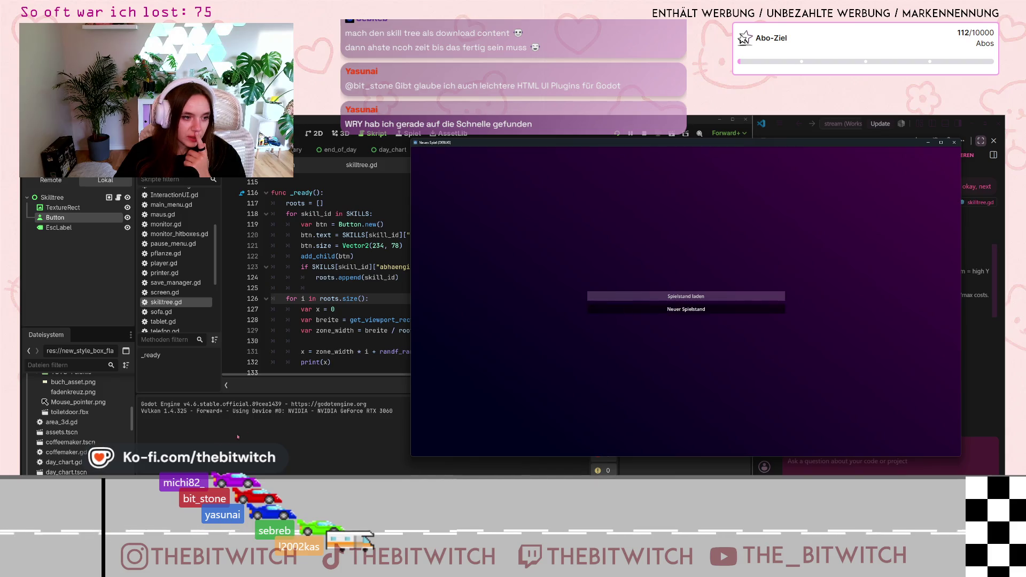
click(686, 309)
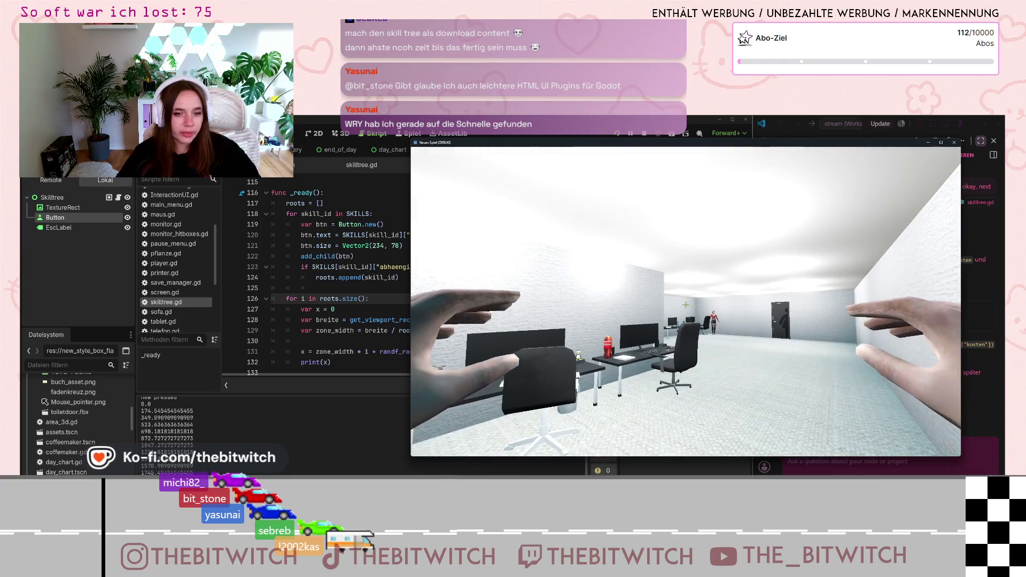
key(Escape)
Check the evenly spaced x values printed in the output, then close the game window.
click(320, 340)
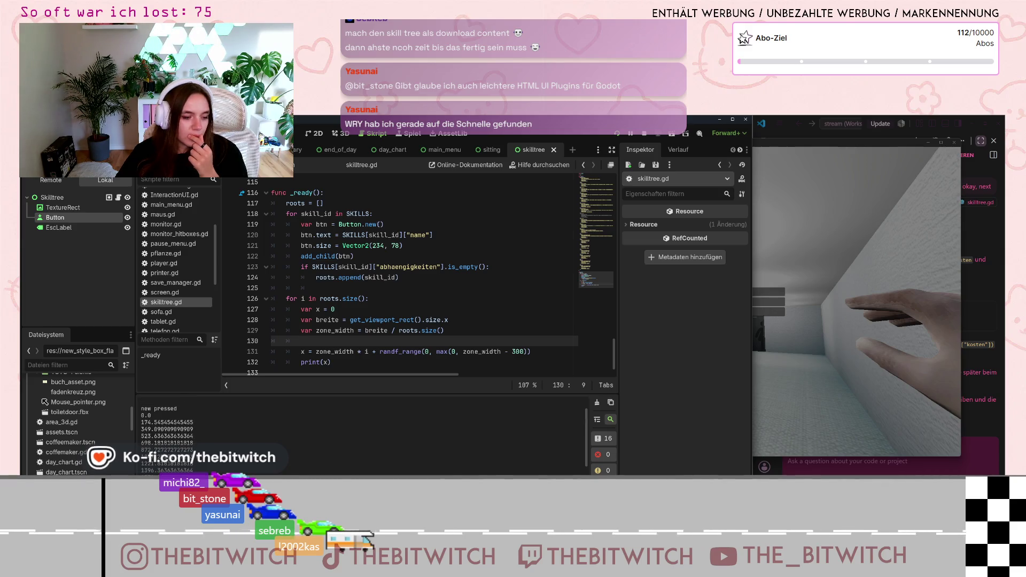
drag(141, 422, 160, 423)
click(159, 423)
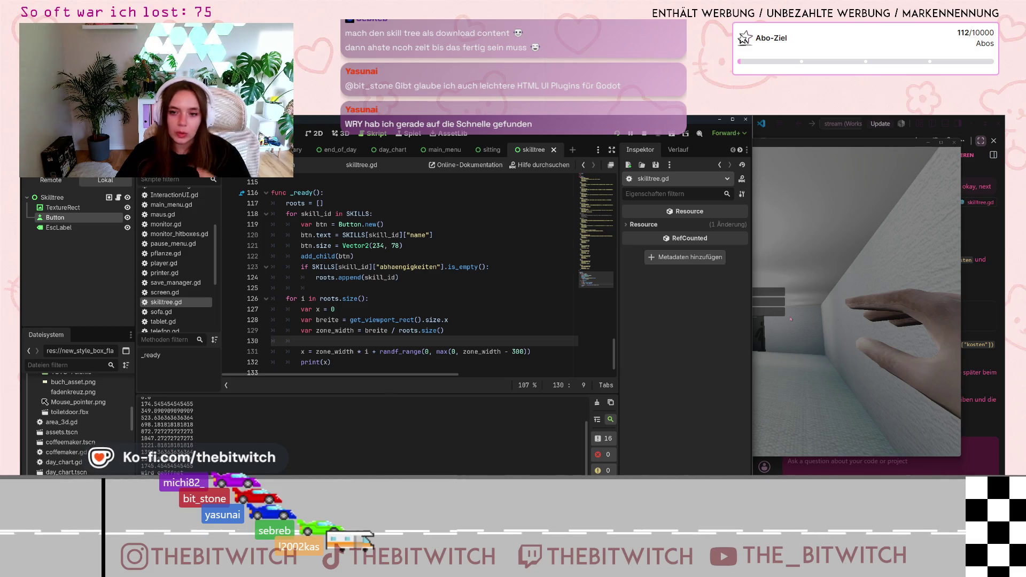
click(928, 142)
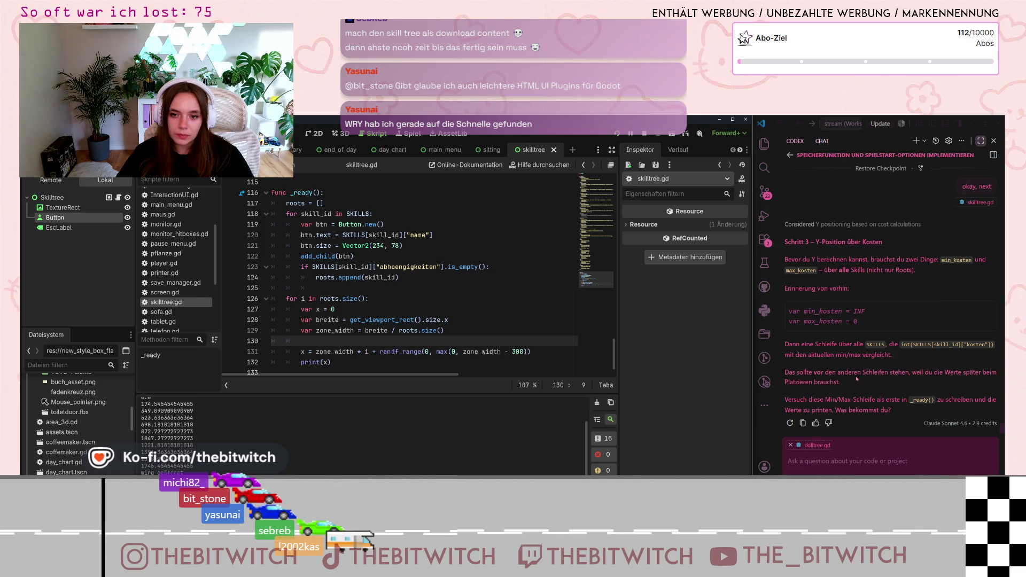
click(874, 311)
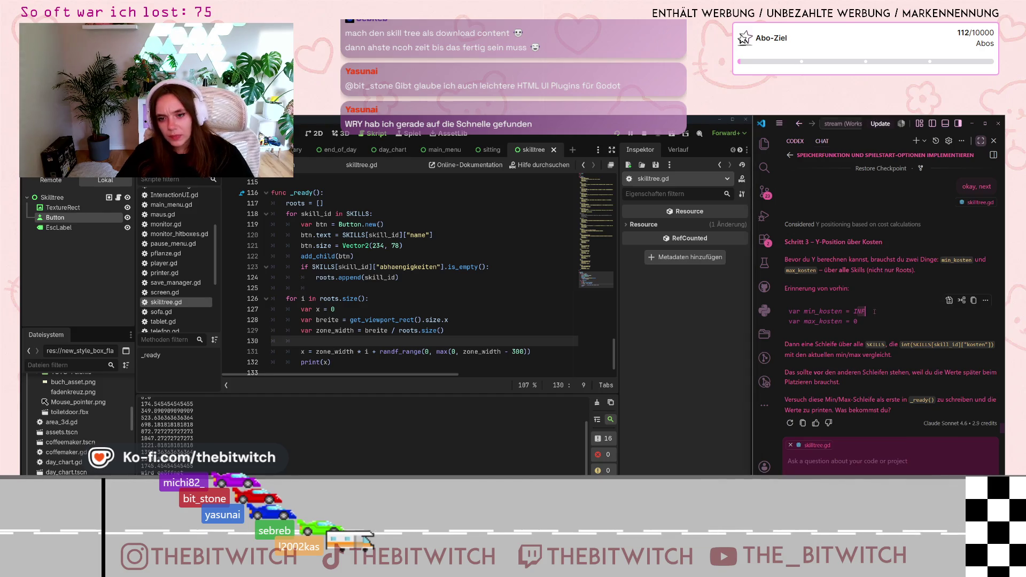
click(867, 322)
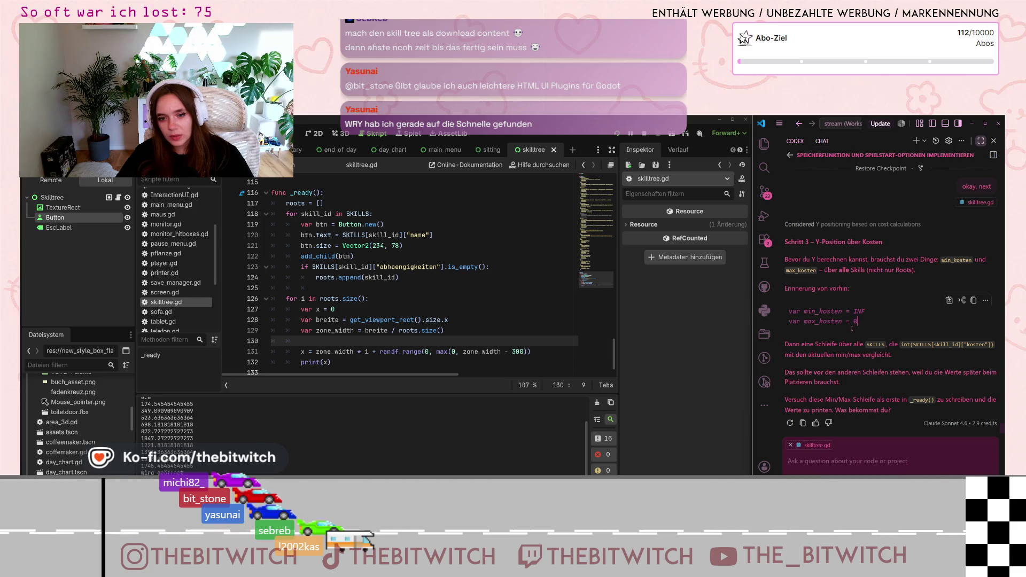